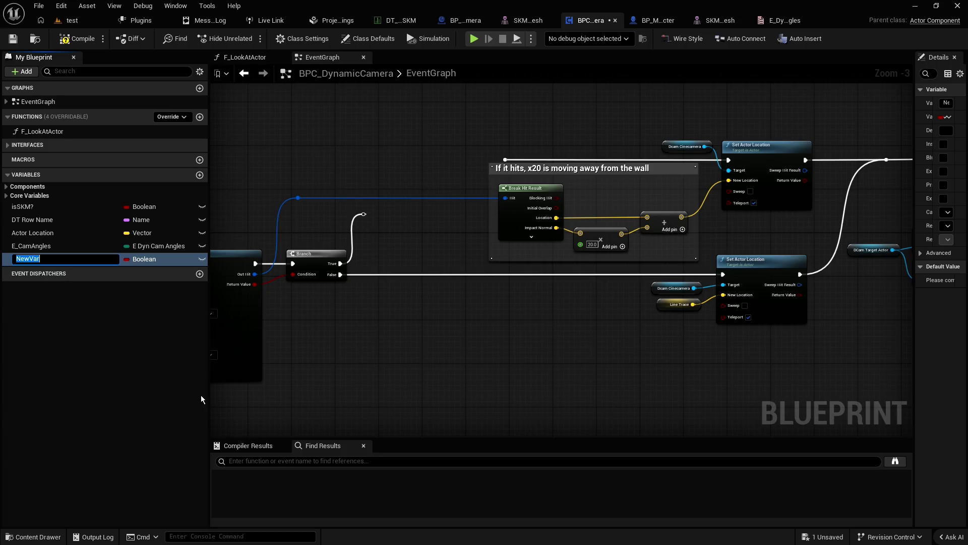
Step: Name the new Boolean variable AllowTraceHit? and drop a Set node for it into the EventGraph
text(can)
text(Trace)
text(Hit?)
key(ctrl+a)
key(BackSpace)
text(Allow)
text(TraceHi)
key(Return)
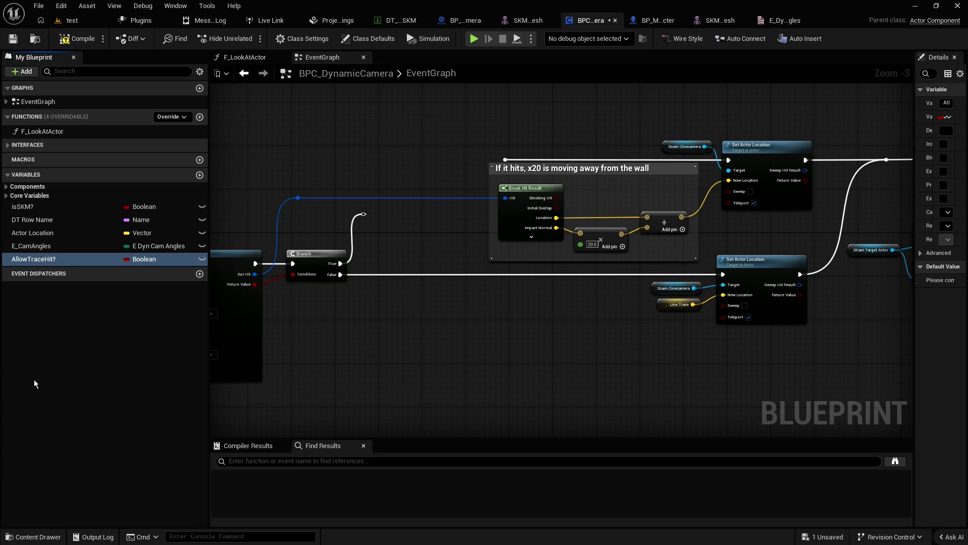
mouse_move(26, 258)
mouse_down()
mouse_move(343, 170)
mouse_move(370, 143)
mouse_up()
Step: Replace the unwanted SET node with an AllowTraceHit? getter converted to a validated Get
click(407, 171)
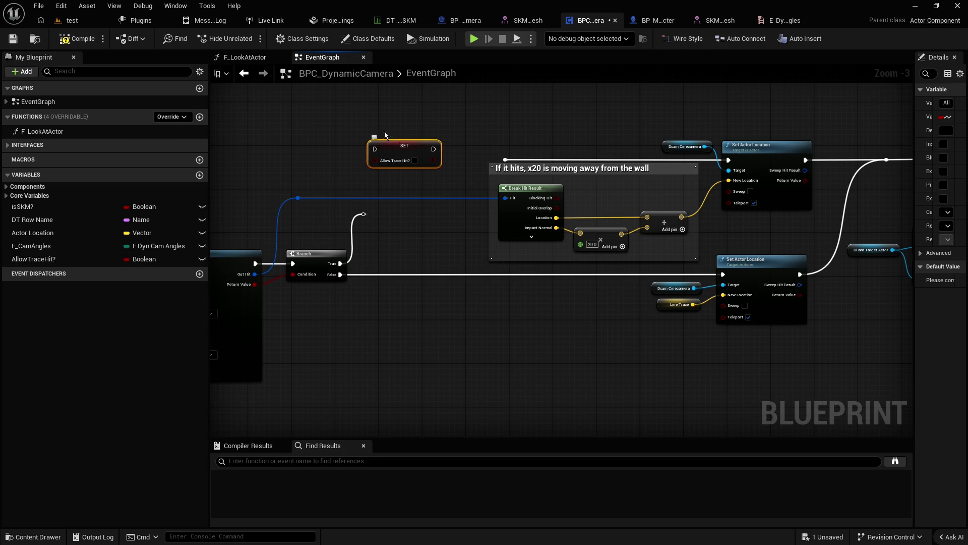
key(Delete)
mouse_move(36, 259)
mouse_down()
mouse_move(195, 213)
mouse_move(371, 142)
mouse_up()
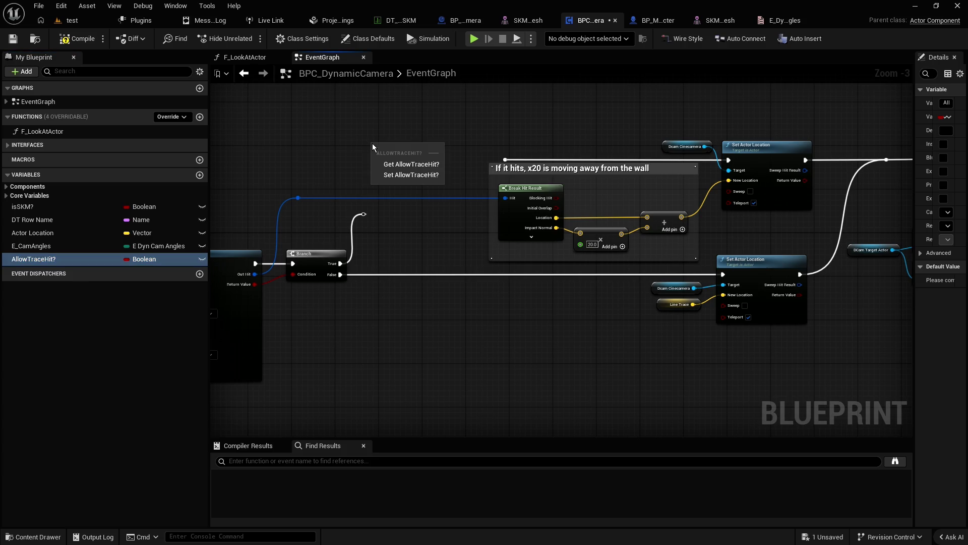
click(409, 164)
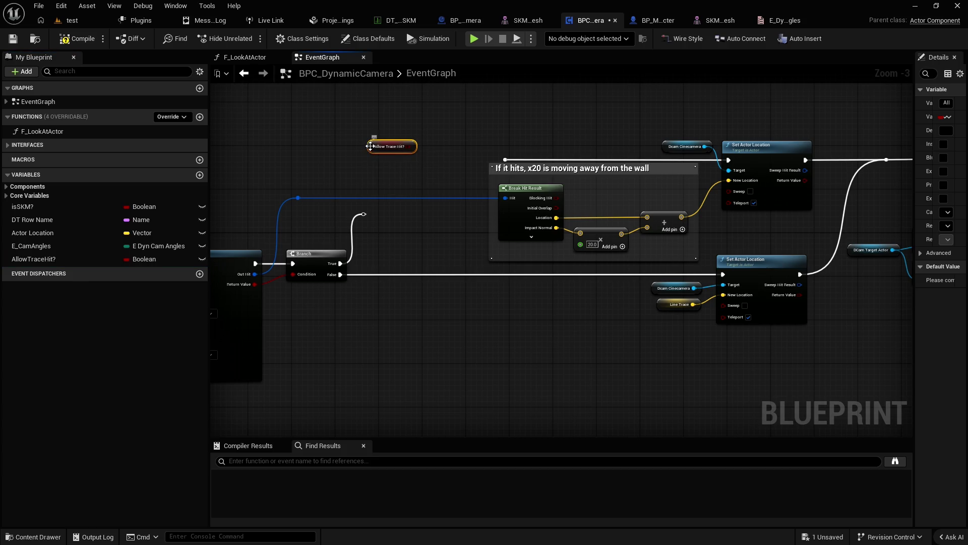
right_click(371, 146)
click(413, 414)
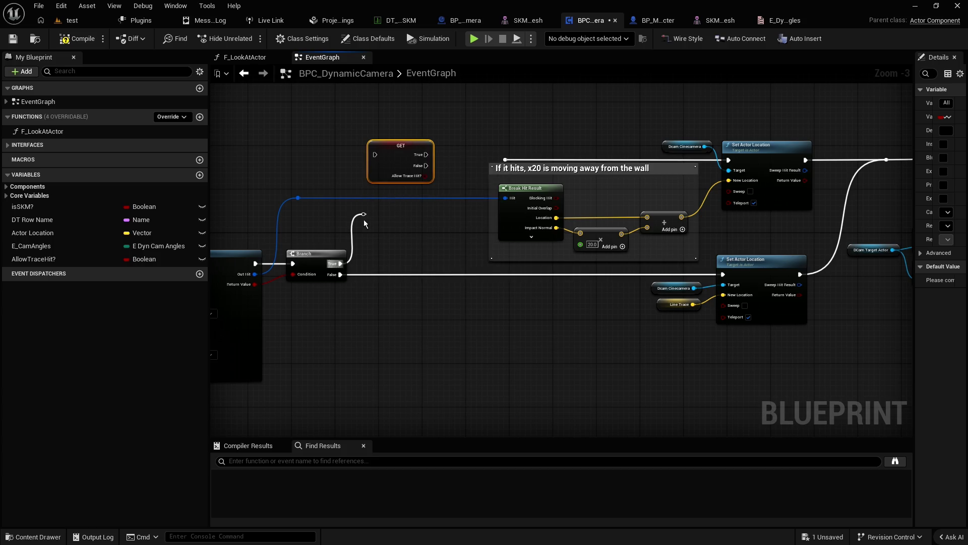
Step: Position the validated AllowTraceHit? Get node beside the Branch node
mouse_move(394, 154)
mouse_down()
mouse_move(409, 214)
mouse_move(385, 214)
mouse_up()
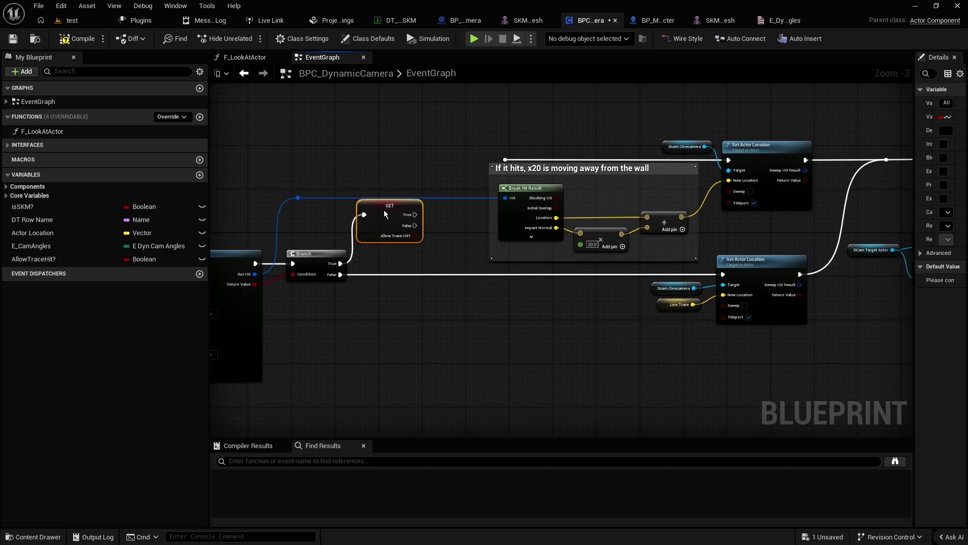
click(404, 147)
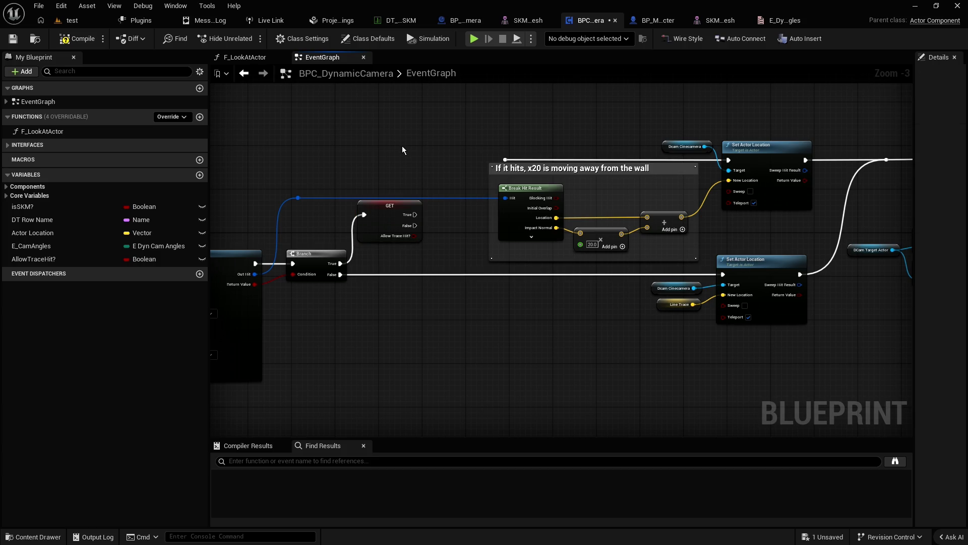
mouse_move(383, 211)
mouse_down()
mouse_move(387, 140)
mouse_move(410, 138)
mouse_move(420, 116)
mouse_move(546, 152)
mouse_move(593, 147)
mouse_move(653, 172)
mouse_up()
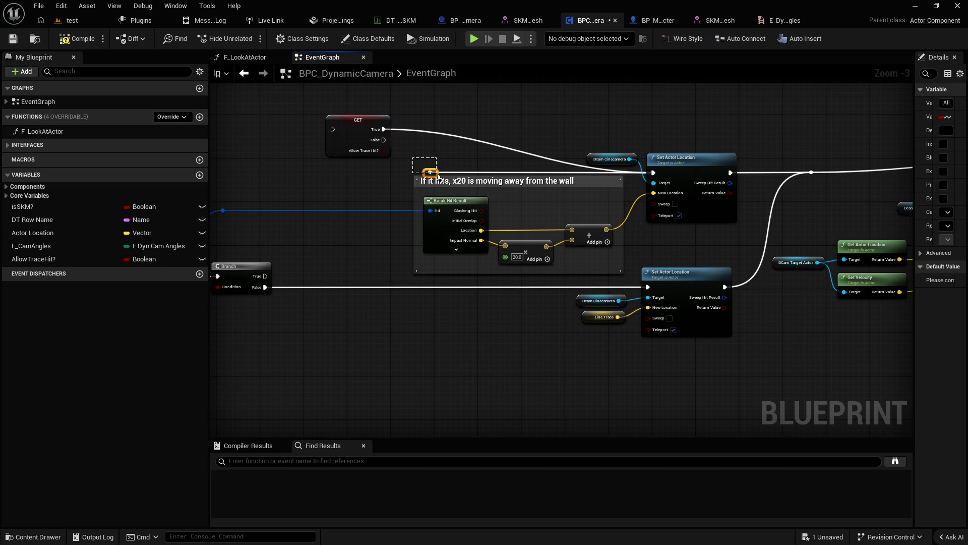
Step: Add a reroute on the Get's True wire and shift the comment and Dcam Cinecamera node aside
double_click(437, 135)
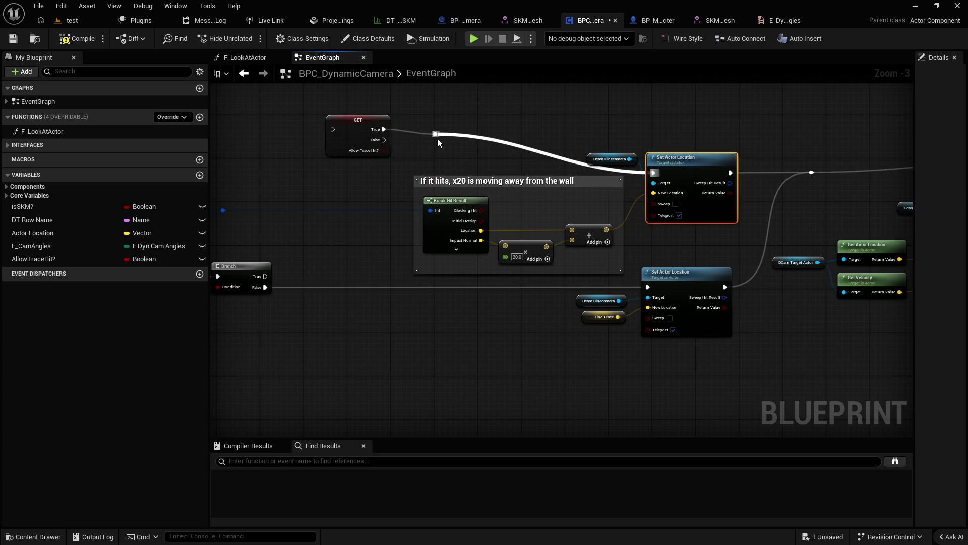
mouse_move(441, 137)
mouse_down()
mouse_move(625, 131)
mouse_move(588, 159)
mouse_move(561, 160)
mouse_up()
drag(519, 183, 467, 182)
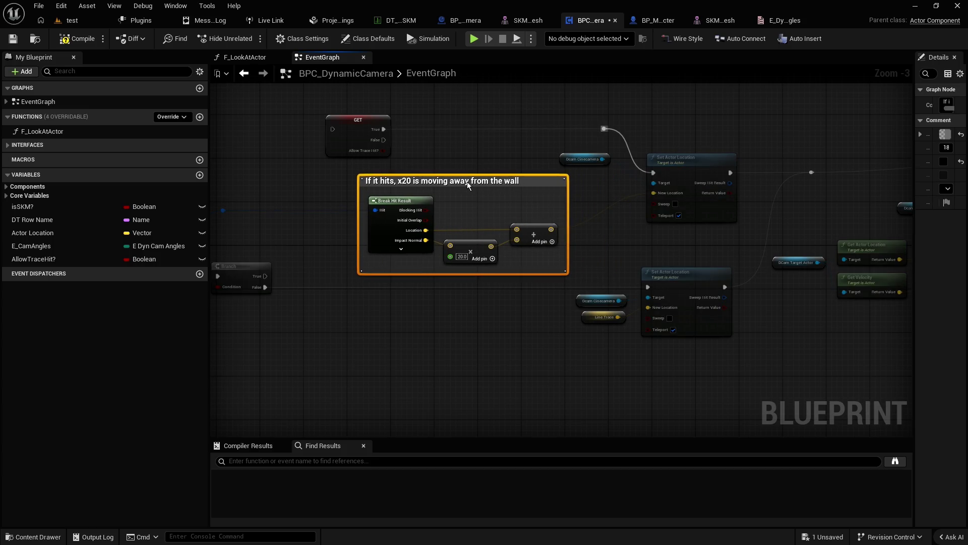
mouse_move(565, 161)
mouse_down()
mouse_move(600, 187)
mouse_move(592, 184)
mouse_up()
click(453, 143)
Step: Wire the Branch True output into the AllowTraceHit? Get node's execution input
drag(454, 147, 476, 162)
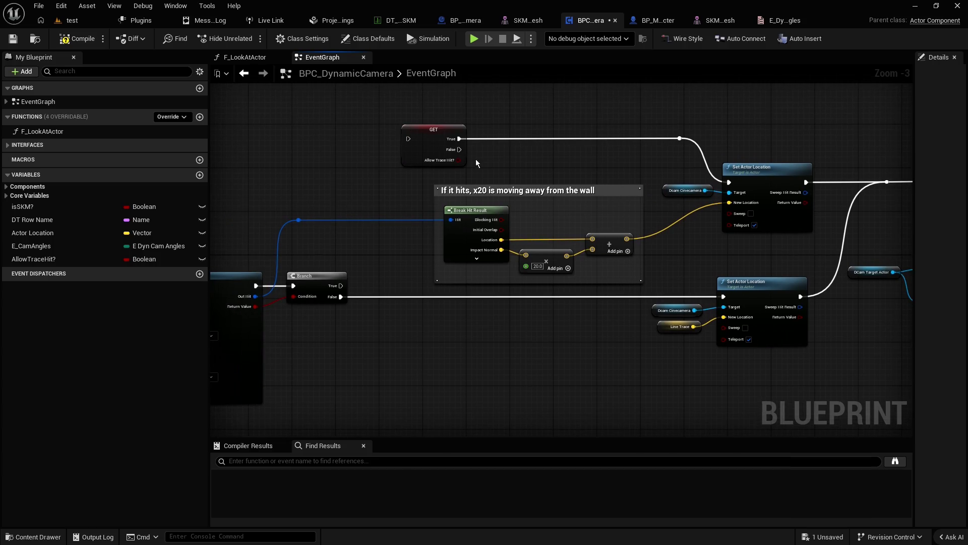
drag(331, 186, 387, 176)
mouse_move(398, 277)
mouse_down()
mouse_move(461, 185)
mouse_move(465, 130)
mouse_up()
click(381, 156)
scroll(373, 163, down, 2)
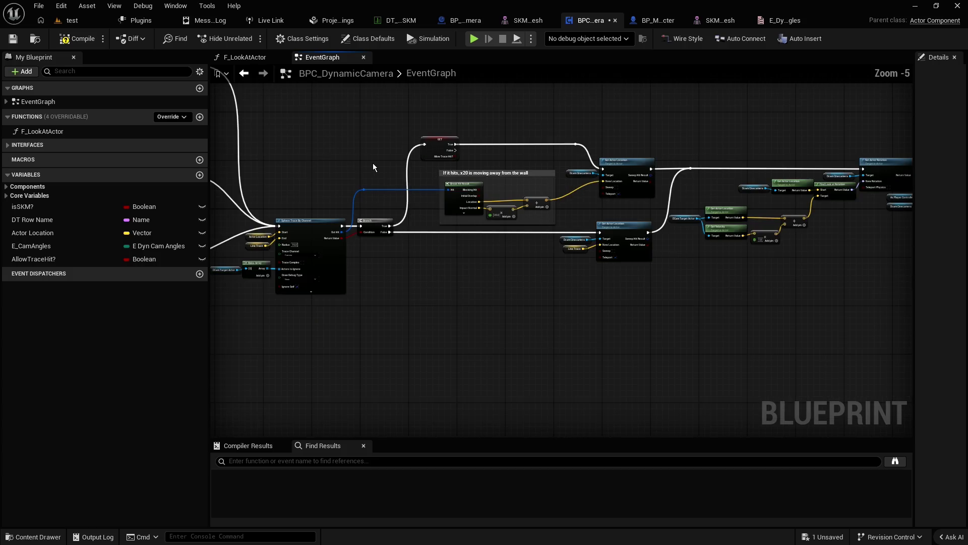
scroll(373, 162, up, 1)
mouse_move(389, 144)
mouse_down()
mouse_move(588, 156)
mouse_move(705, 201)
mouse_up()
scroll(705, 201, down, 1)
scroll(391, 191, down, 1)
mouse_move(392, 192)
mouse_down()
mouse_move(458, 172)
mouse_move(441, 186)
mouse_up()
scroll(441, 190, up, 3)
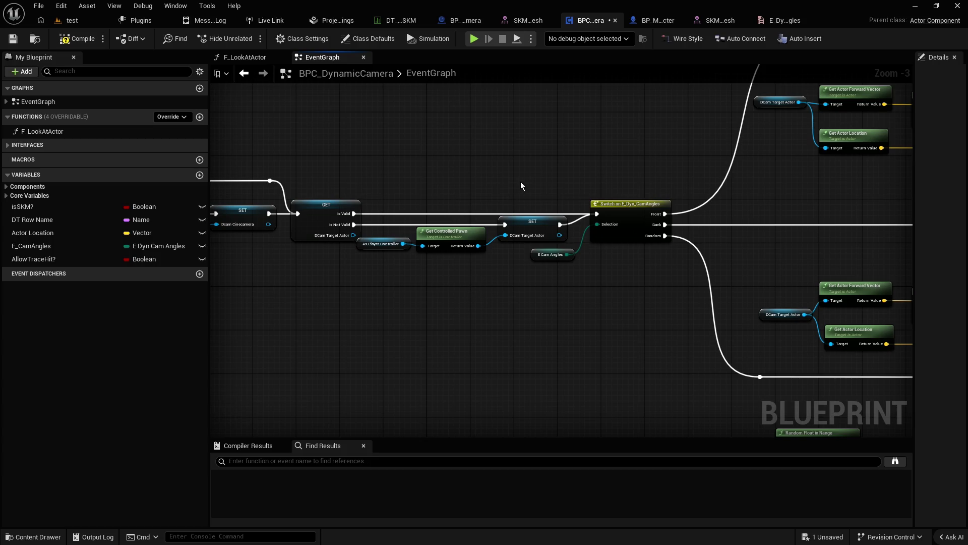
scroll(395, 156, down, 3)
drag(394, 153, 663, 186)
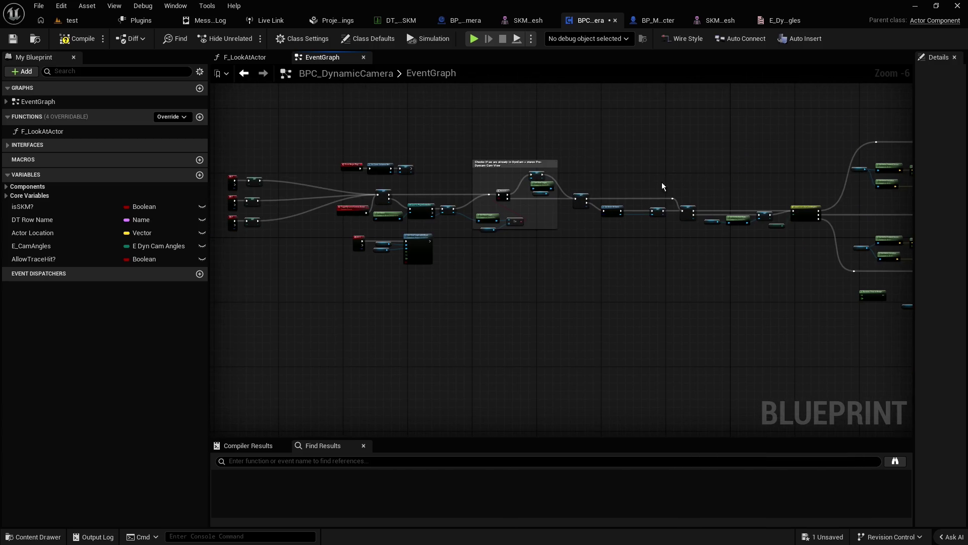
scroll(429, 184, up, 2)
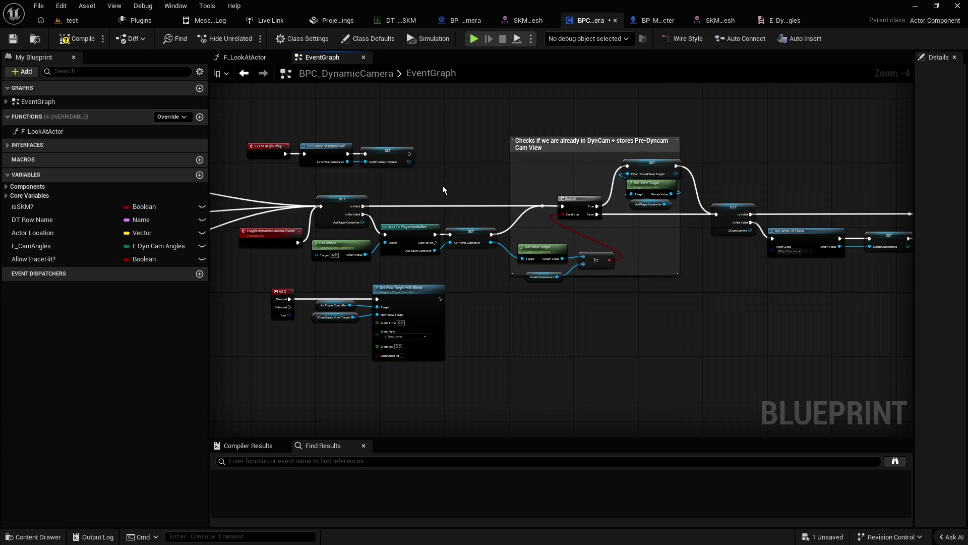
mouse_move(443, 190)
mouse_down()
mouse_move(479, 184)
mouse_move(316, 181)
mouse_up()
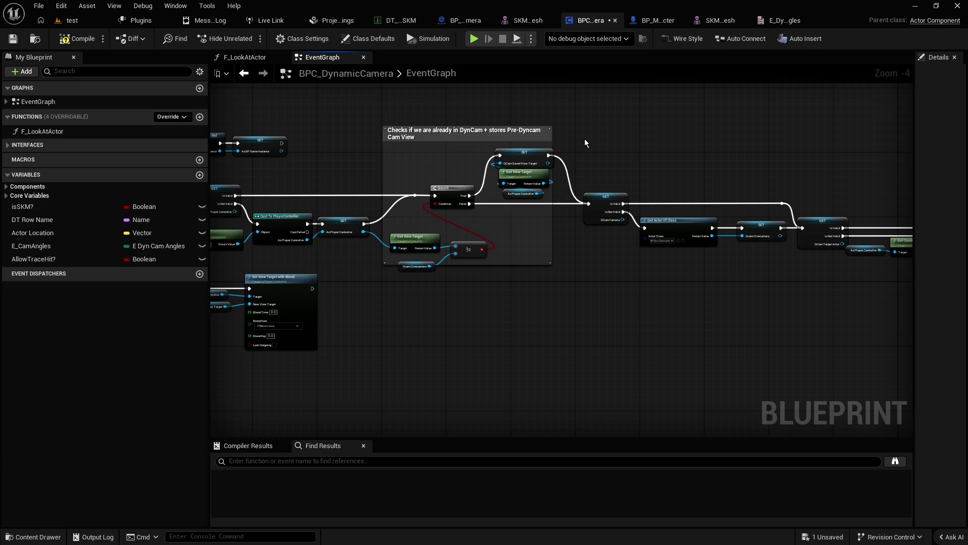
mouse_move(612, 128)
mouse_down()
mouse_move(494, 134)
mouse_move(566, 156)
mouse_up()
scroll(622, 162, up, 2)
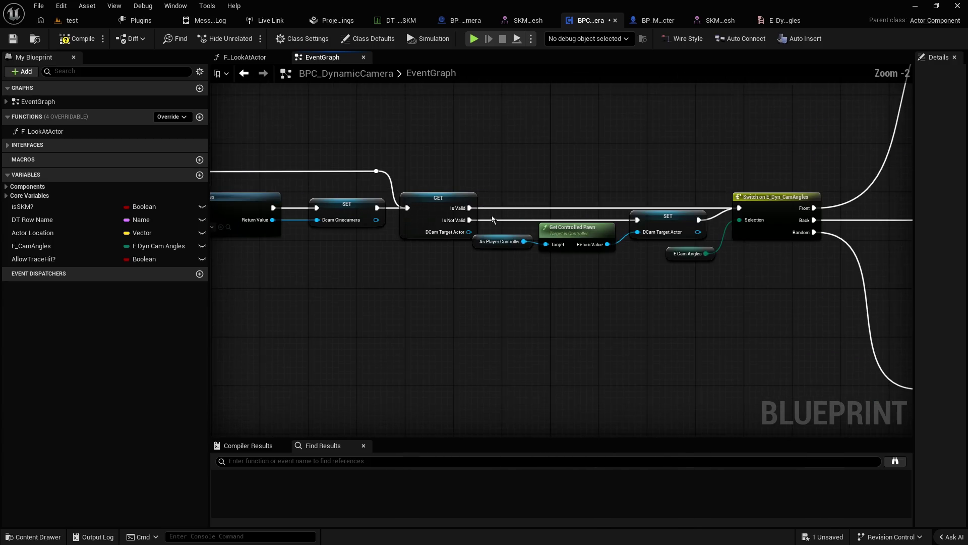
drag(596, 176, 469, 169)
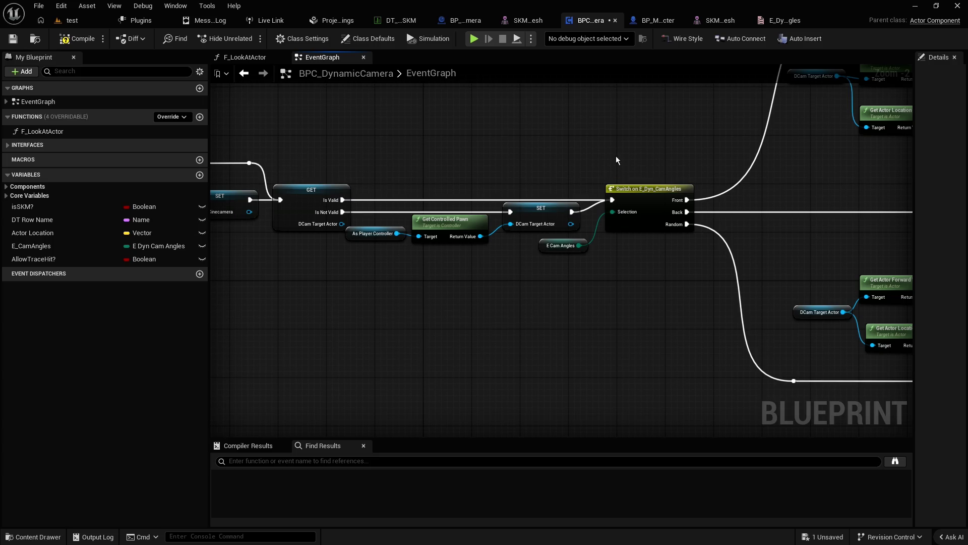
Step: Create a Custom Event named Retry Trace Event and wire it into Switch on E_Dyn_CamAngles
right_click(536, 144)
text(custom)
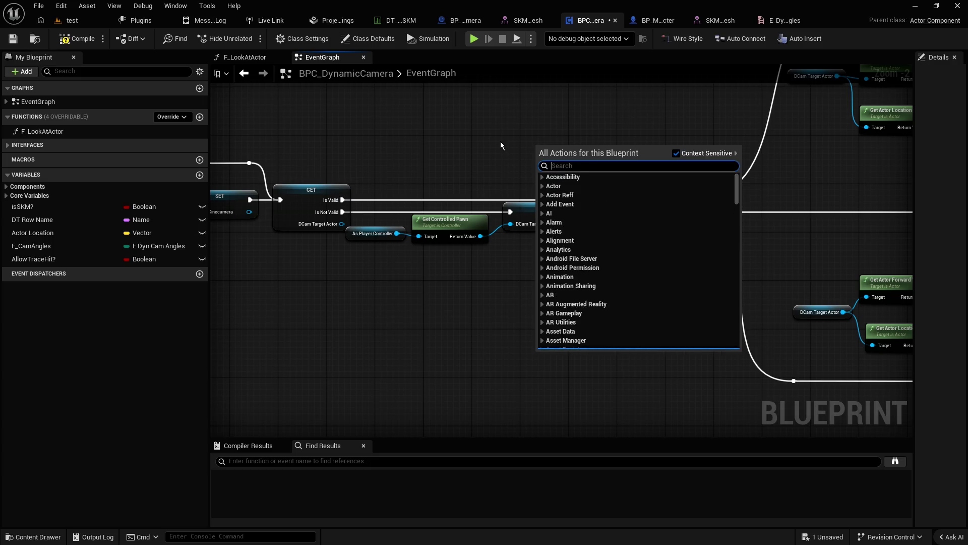
key(Return)
text(R)
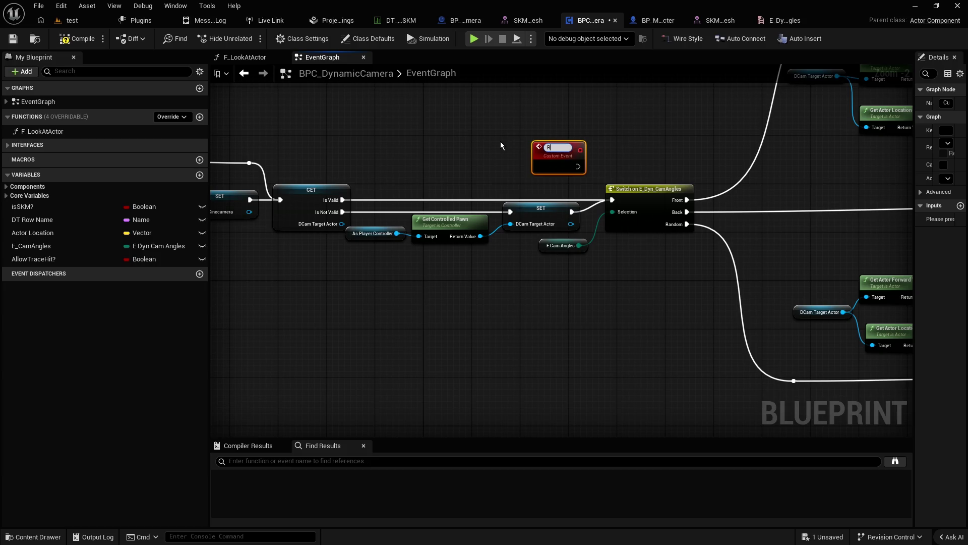
text(etry)
text( Trace Ev)
text(ent)
key(Return)
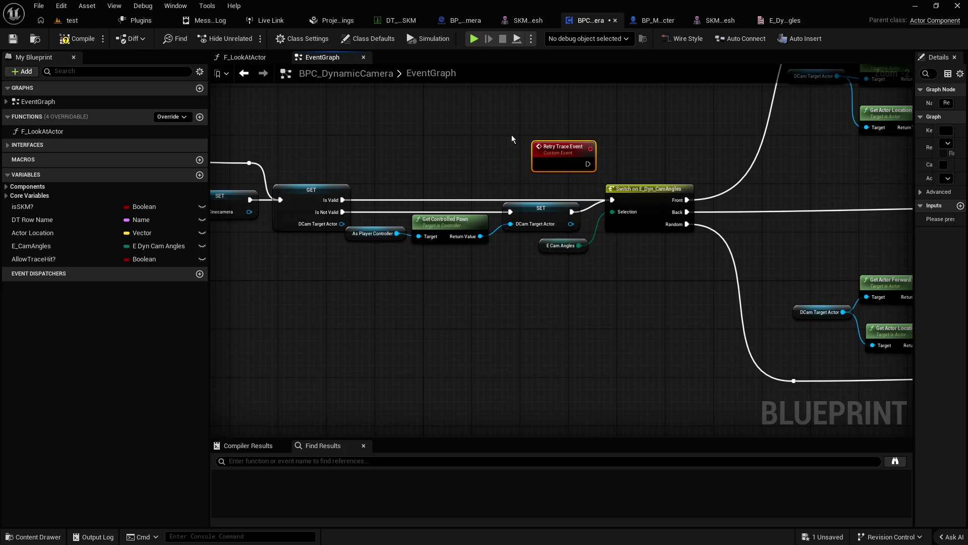
mouse_move(575, 156)
mouse_down()
mouse_move(556, 156)
mouse_move(612, 200)
mouse_up()
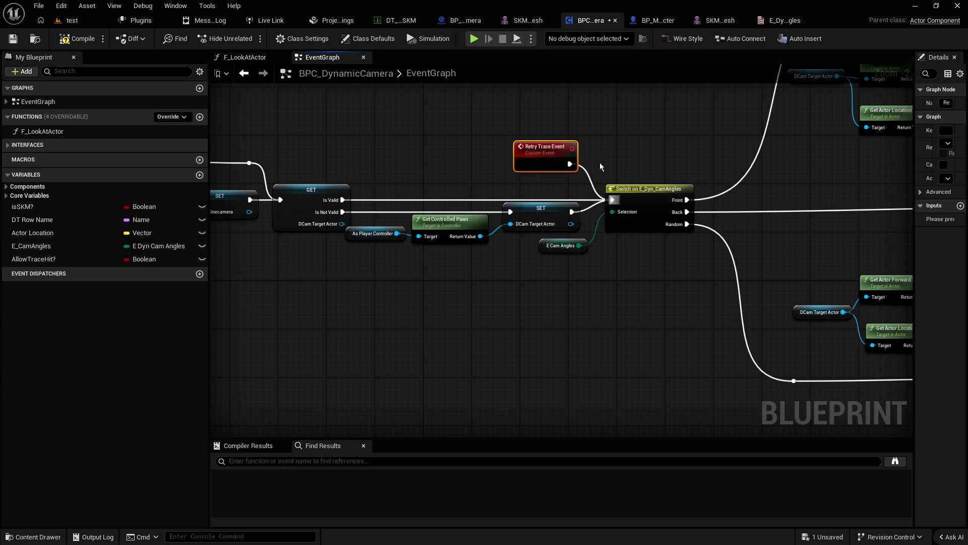
drag(546, 158, 551, 170)
Step: Hook a Retry Trace Event call onto the AllowTraceHit? Get's False output
drag(633, 143, 722, 209)
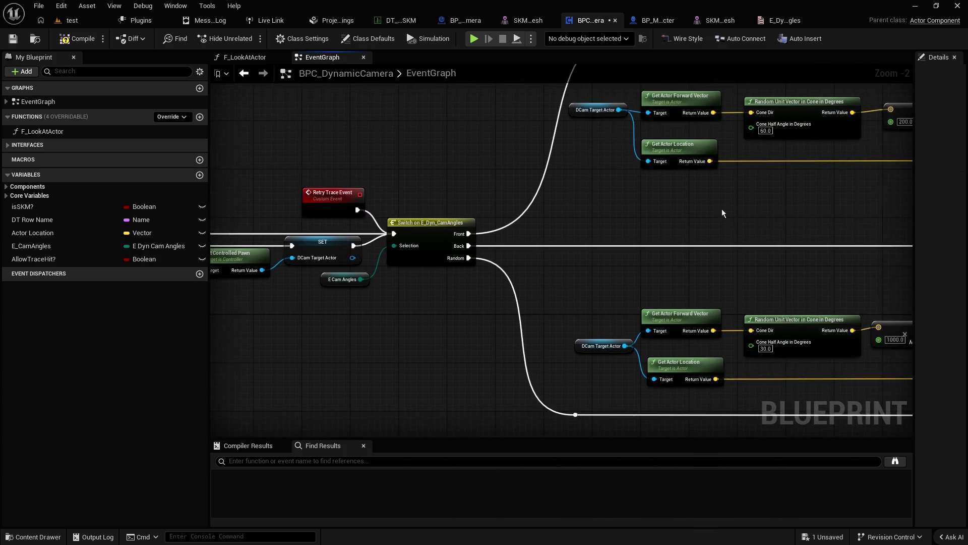
scroll(722, 209, down, 3)
drag(437, 225, 322, 196)
scroll(521, 192, up, 3)
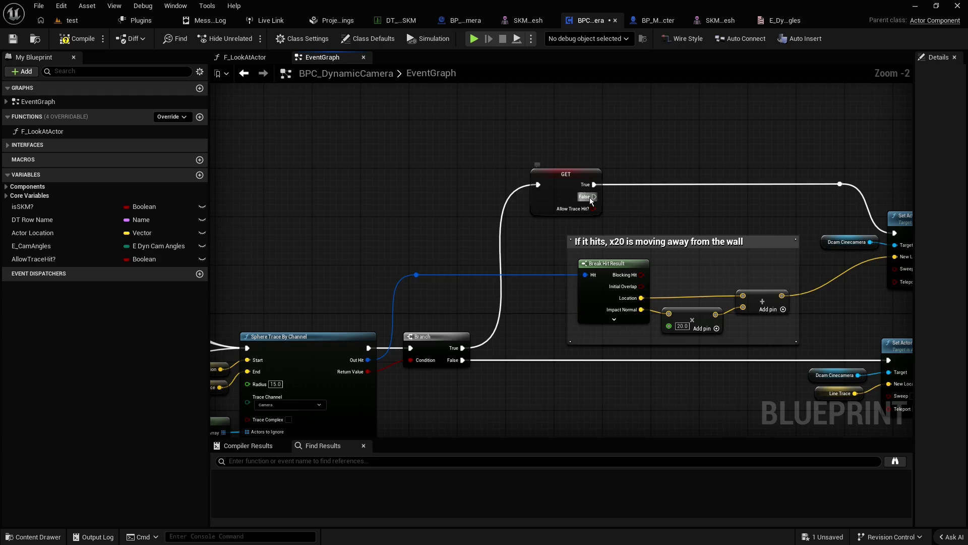
drag(594, 197, 618, 202)
text(retry)
key(Return)
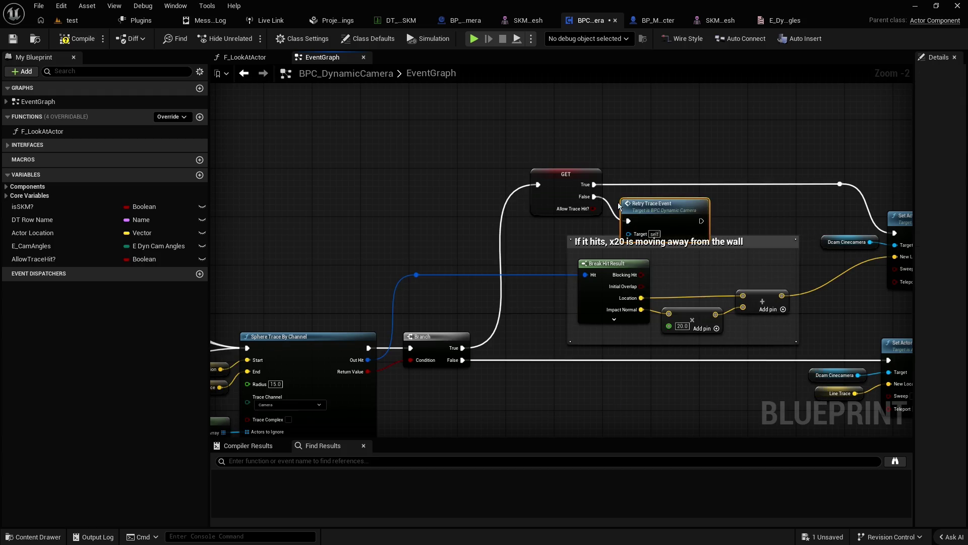
drag(666, 202, 663, 199)
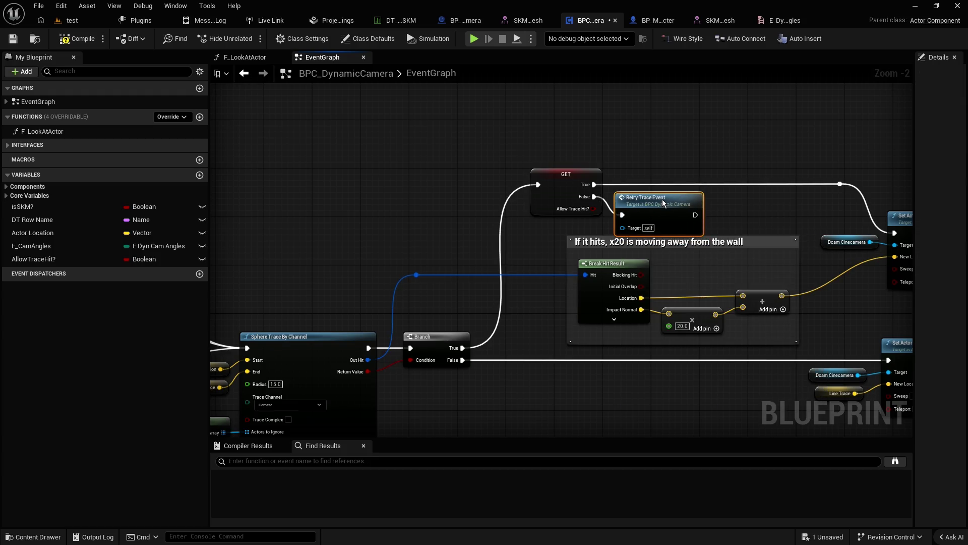
click(643, 154)
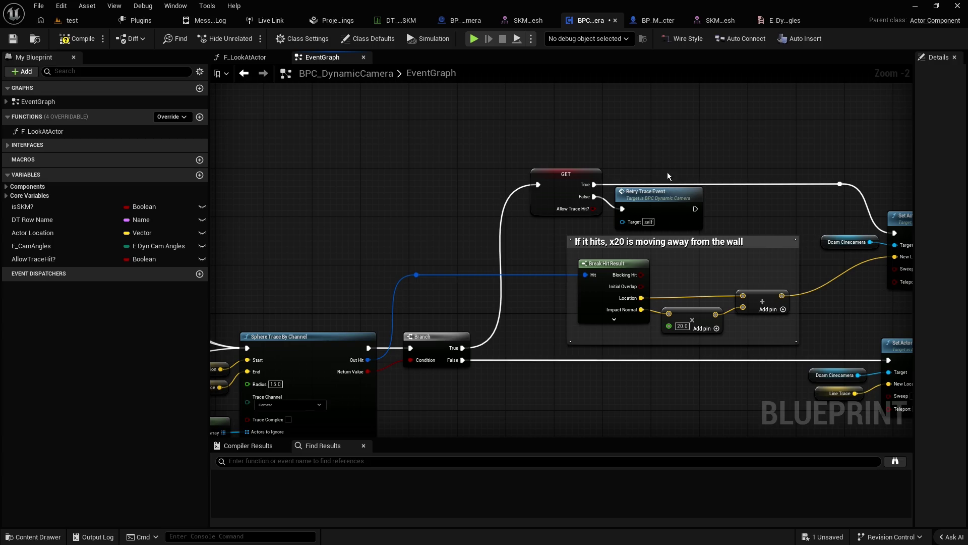
click(668, 198)
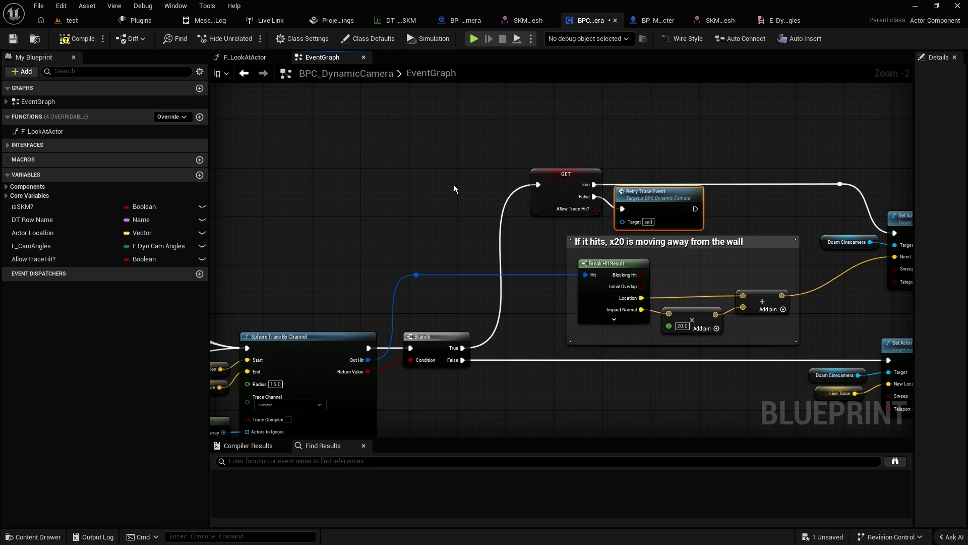
Step: Move the Retry Trace Event node left, near the Switch on E_Dyn_CamAngles
scroll(454, 190, down, 2)
drag(454, 190, 690, 198)
drag(510, 216, 663, 203)
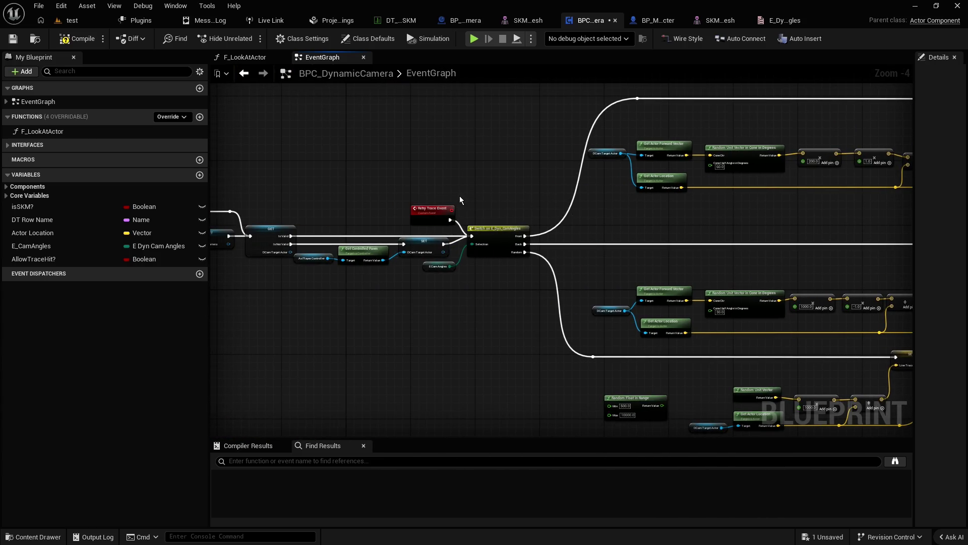
scroll(459, 196, up, 2)
drag(456, 184, 384, 174)
click(440, 174)
Step: Add a Do Once node after Retry Trace Event via the 'n once' search
right_click(441, 174)
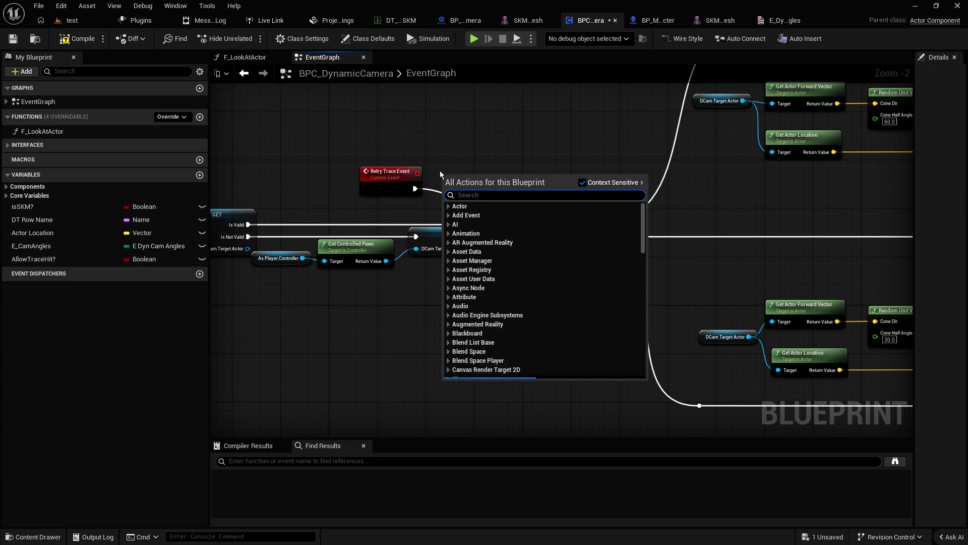
text(n)
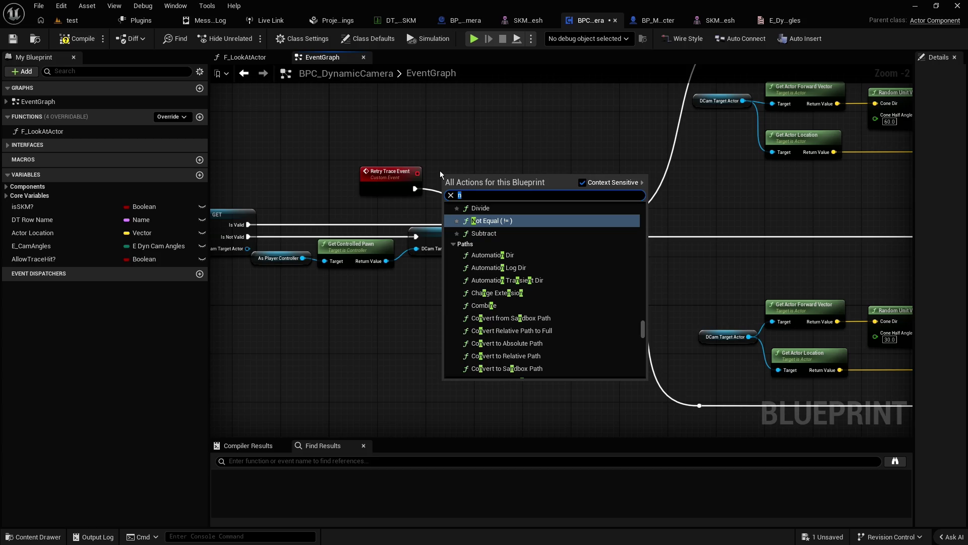
text( times)
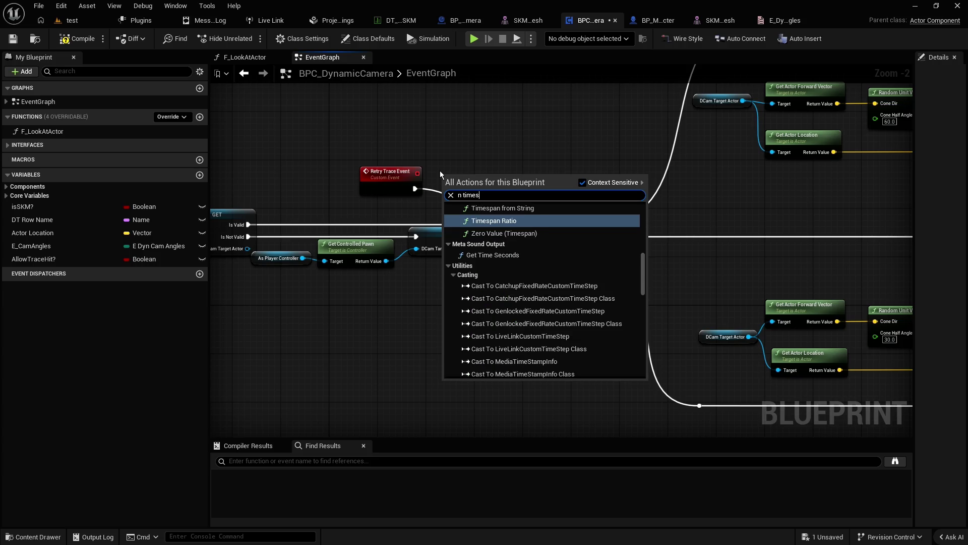
key(ctrl+a)
key(BackSpace)
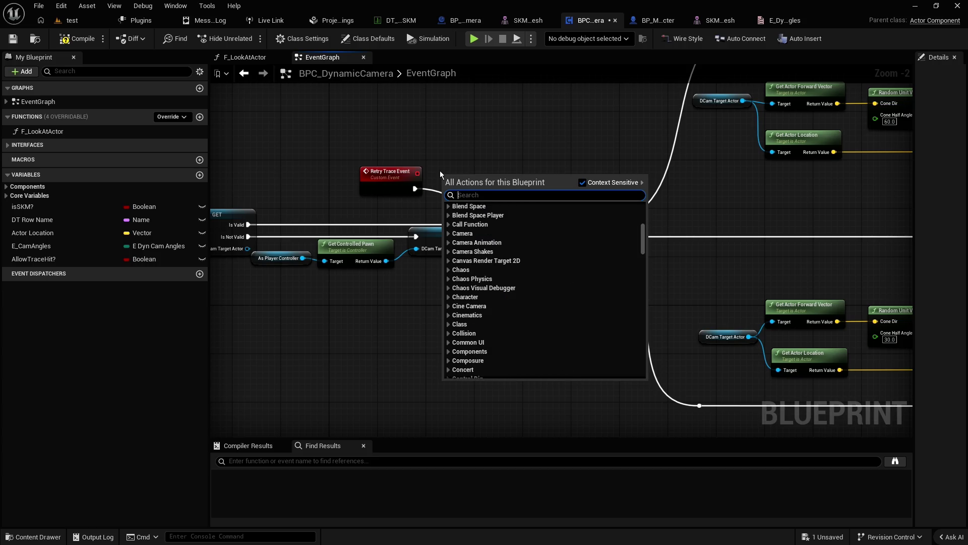
text(n once)
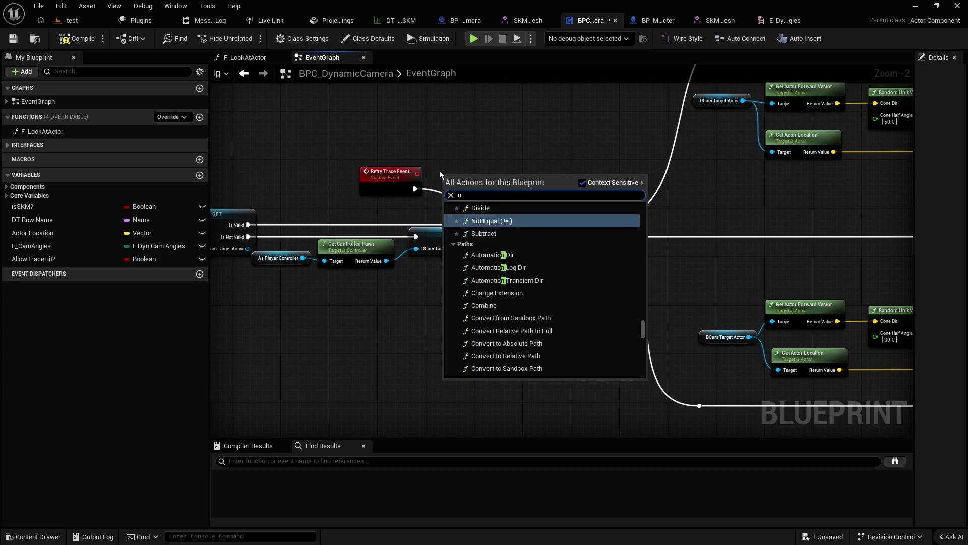
key(Return)
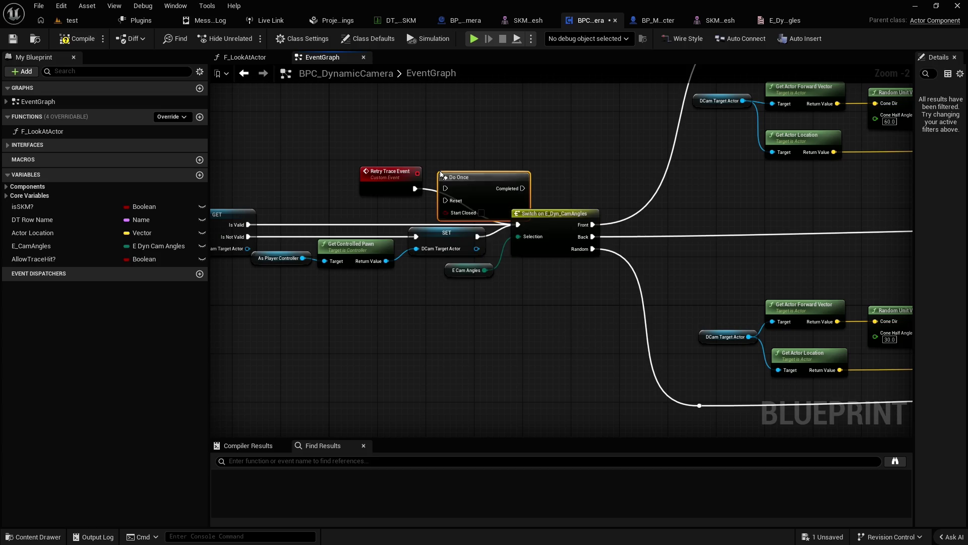
Step: Delete the Do Once node and search the action list for 'n times'
drag(462, 178, 479, 141)
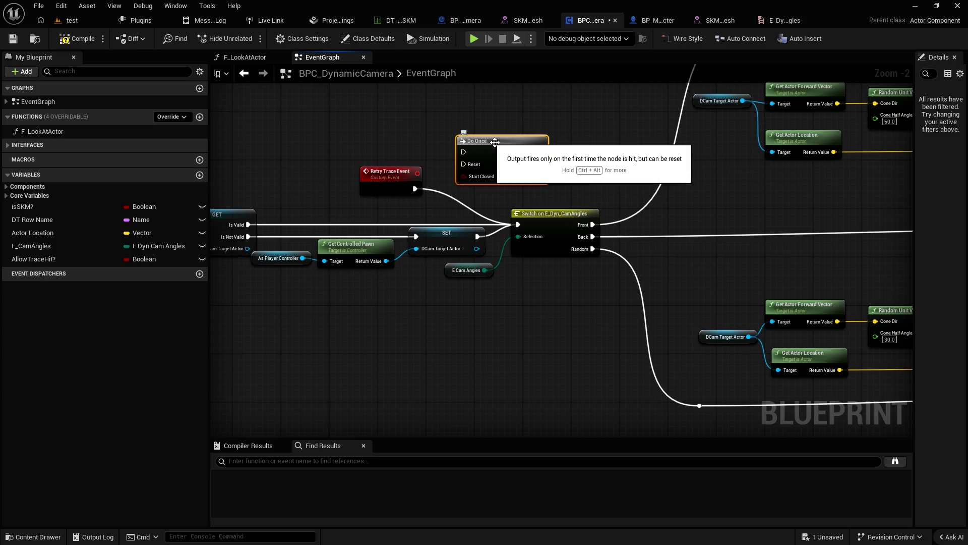
key(Delete)
right_click(457, 159)
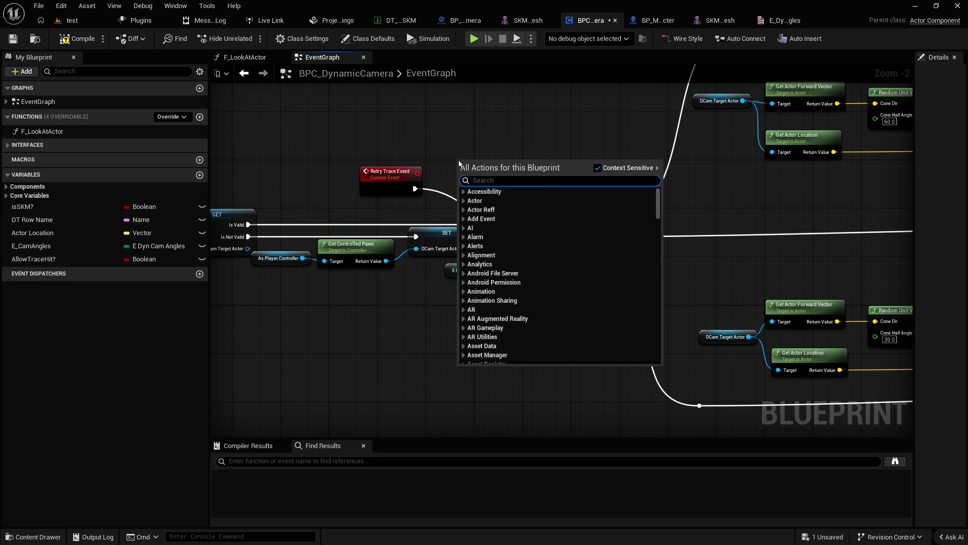
text(n times)
scroll(555, 246, up, 5)
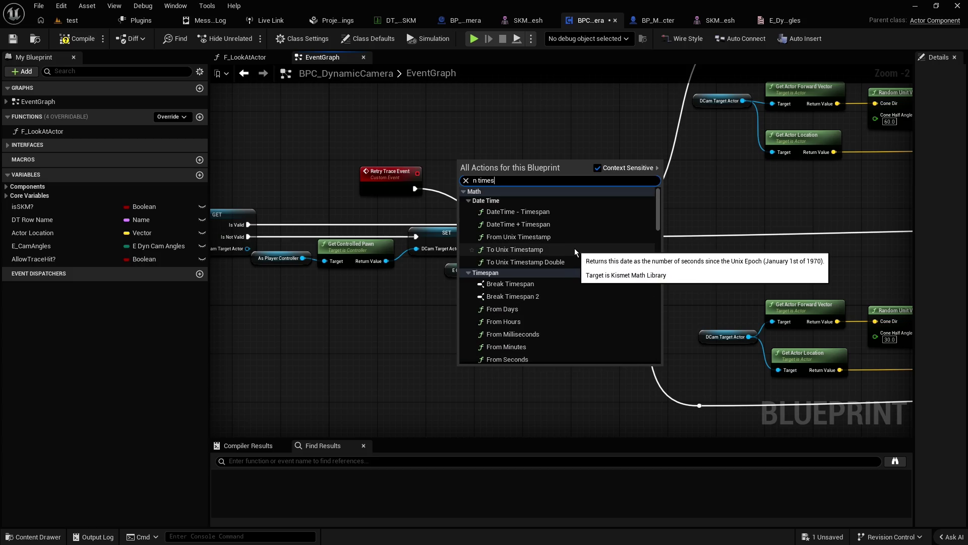
click(462, 125)
Step: Try the action-list searches 'repeat times', 'do times' and 'n time'
right_click(462, 125)
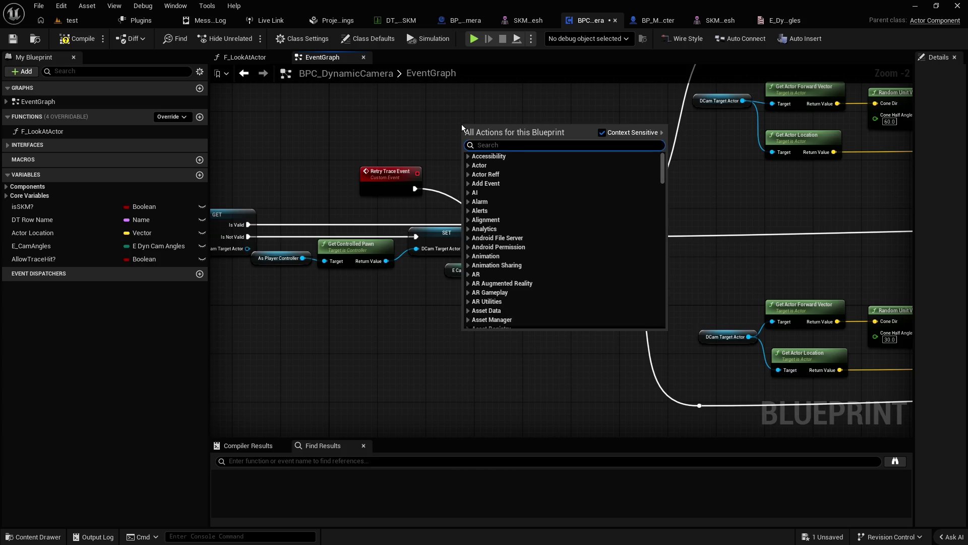
text(repeat times)
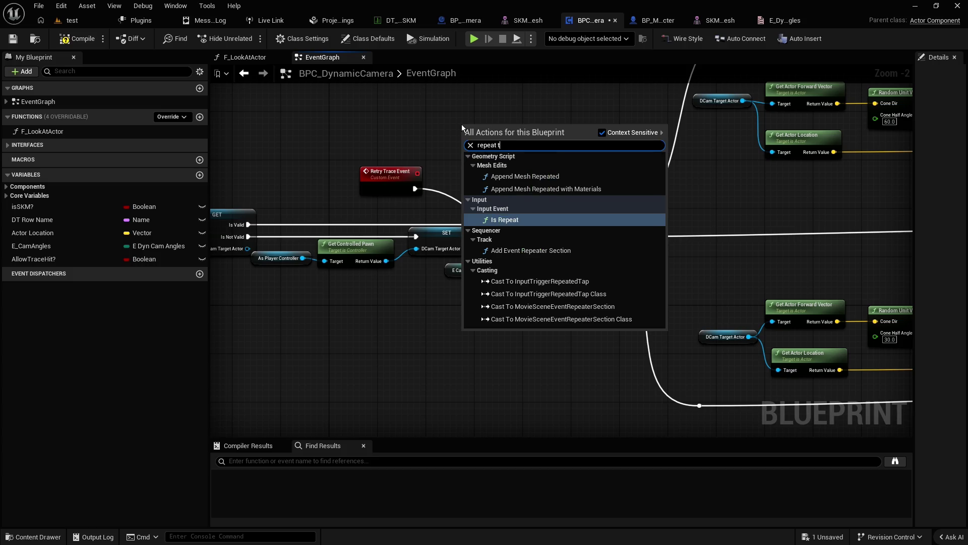
key(ctrl+a)
text(re)
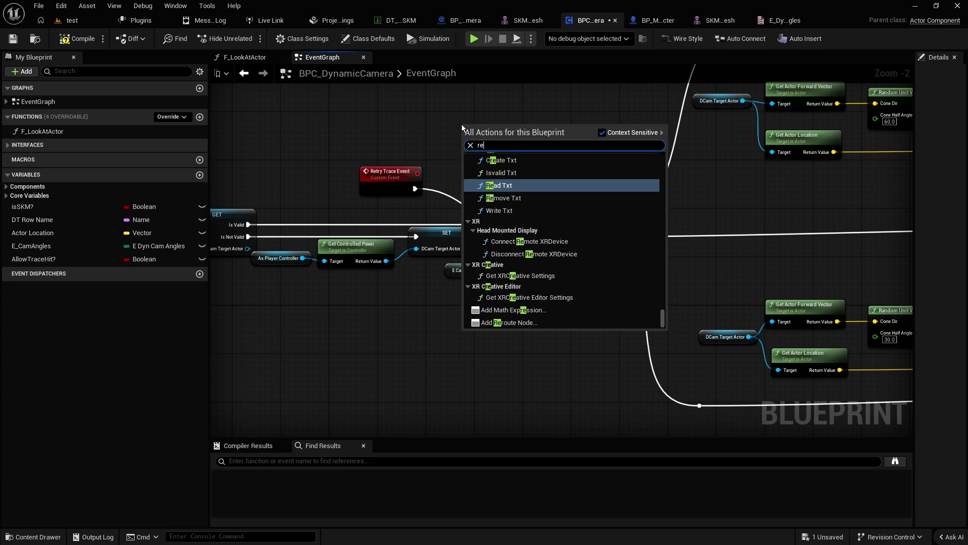
key(BackSpace)
key(BackSpace)
text(do time)
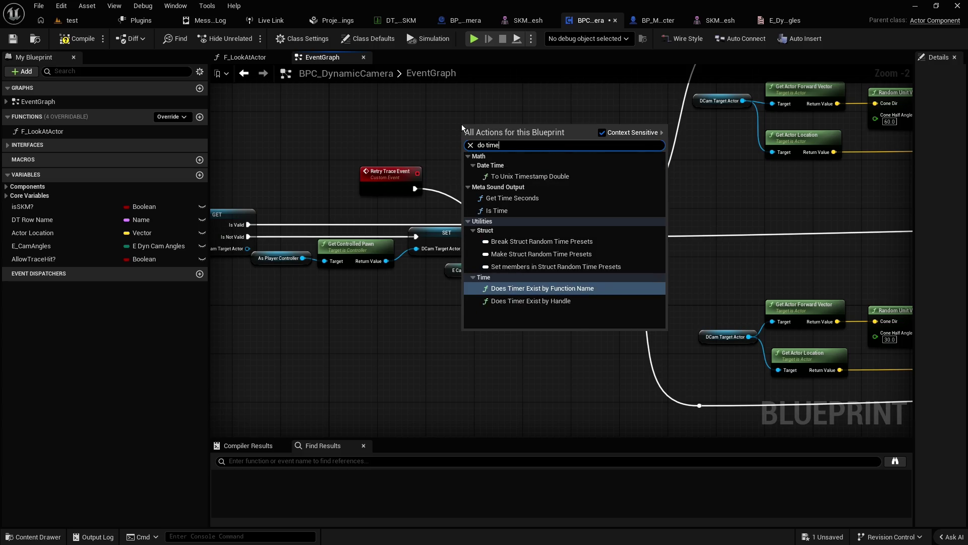
text(s)
key(ctrl+a)
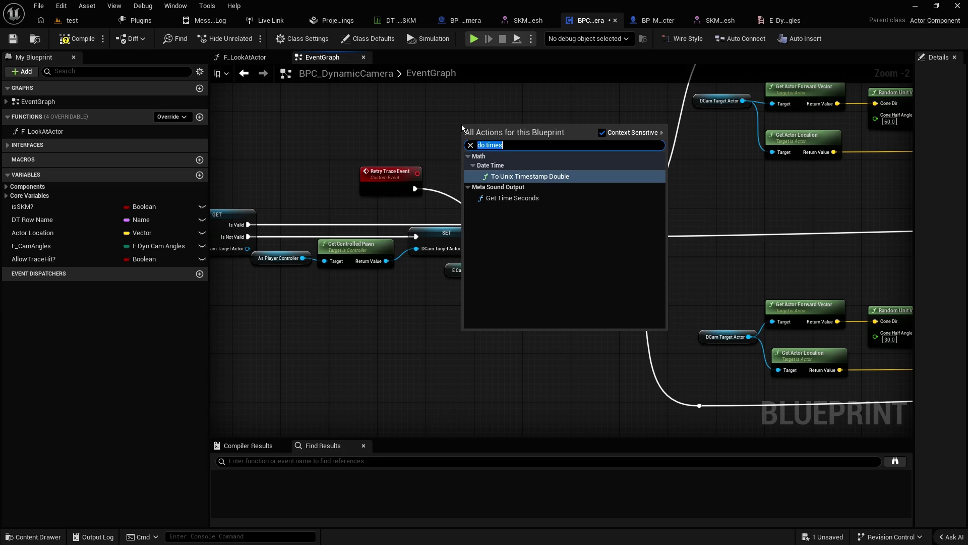
key(BackSpace)
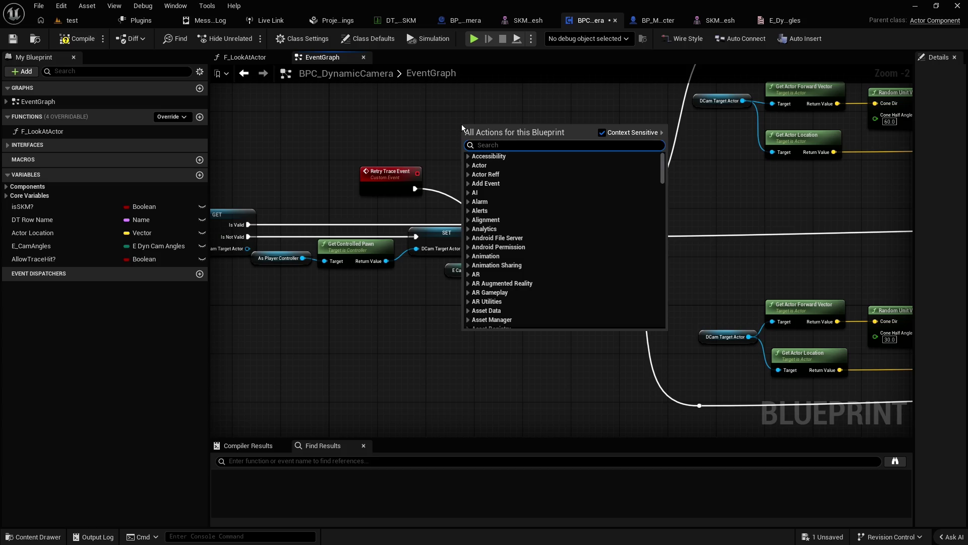
text(n time)
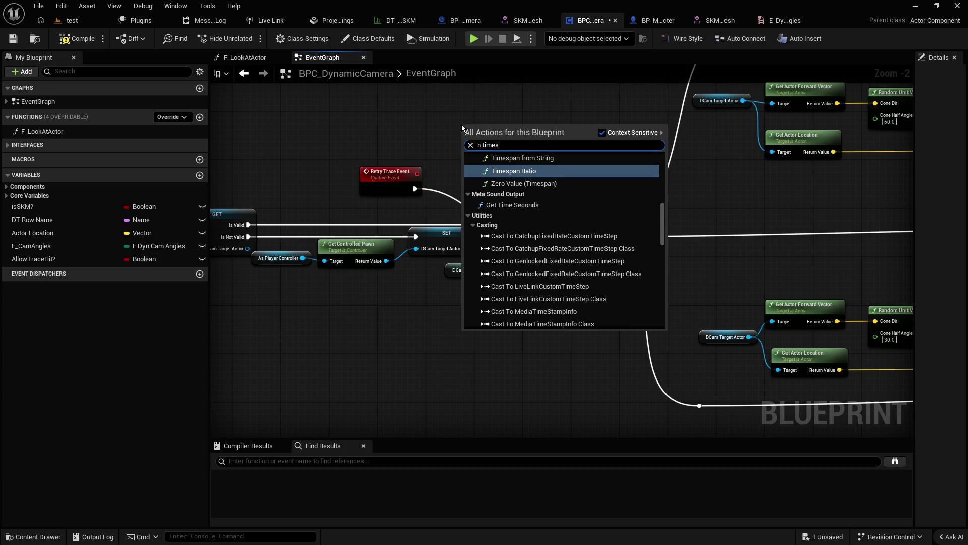
scroll(561, 181, up, 10)
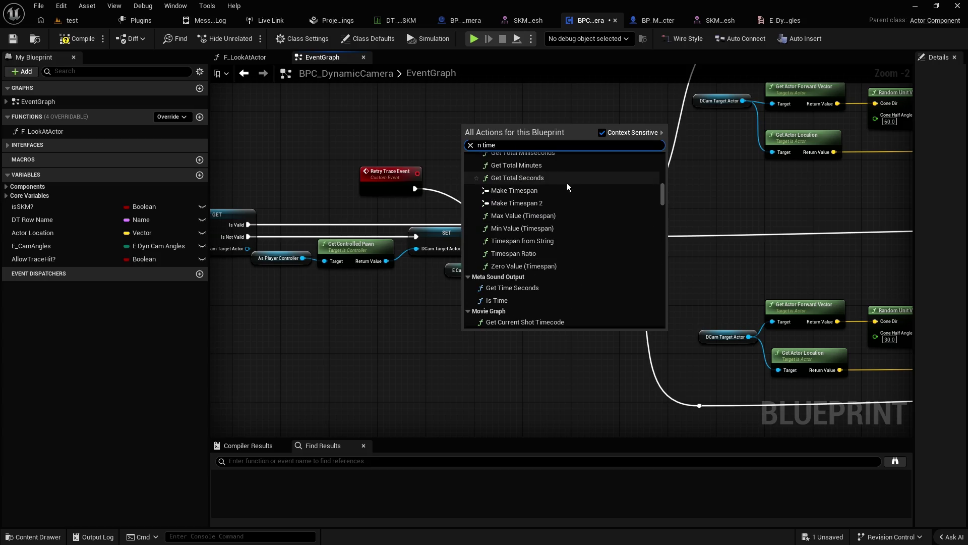
scroll(567, 183, up, 5)
Step: Search 'repeat' and add an Is Repeat node to the graph
click(663, 189)
mouse_move(664, 189)
mouse_down()
mouse_move(664, 159)
mouse_move(663, 325)
mouse_up()
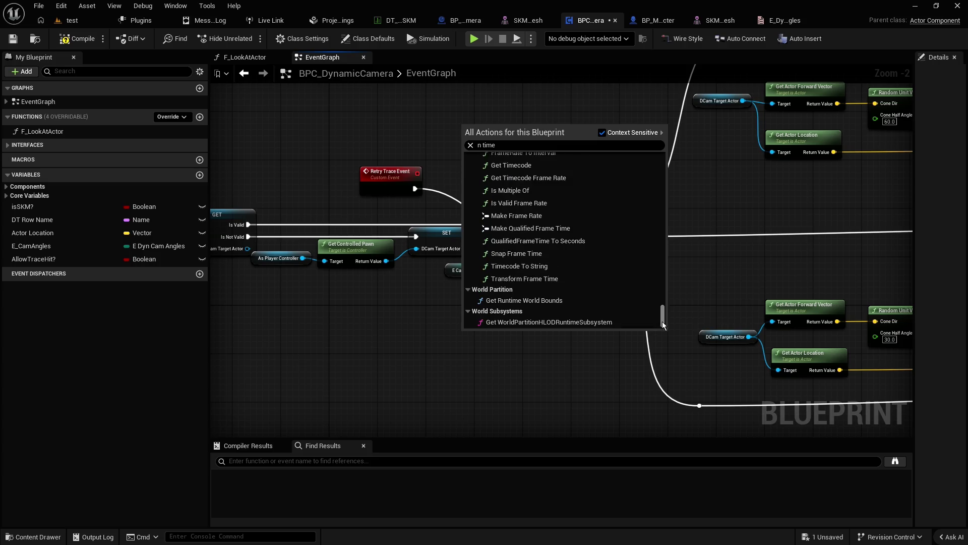
click(366, 146)
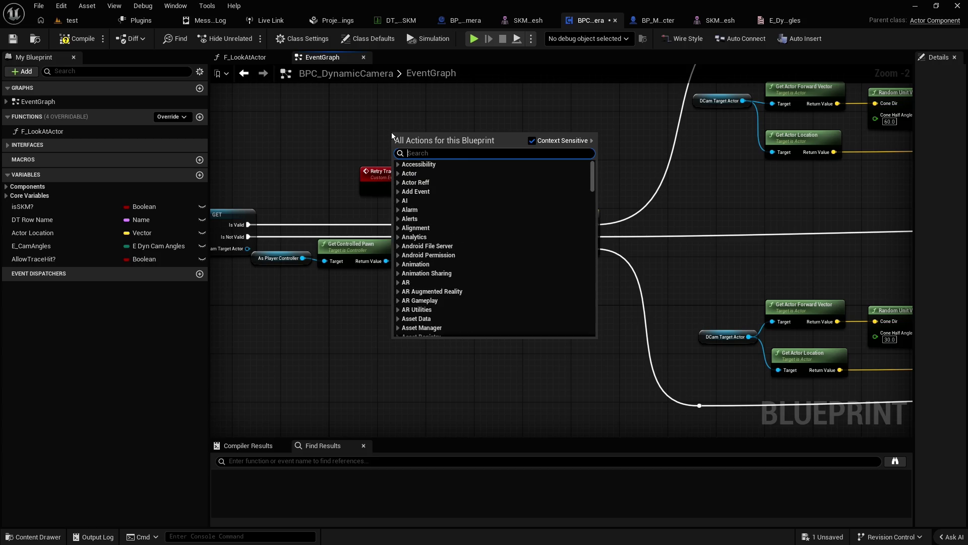
text(repeat)
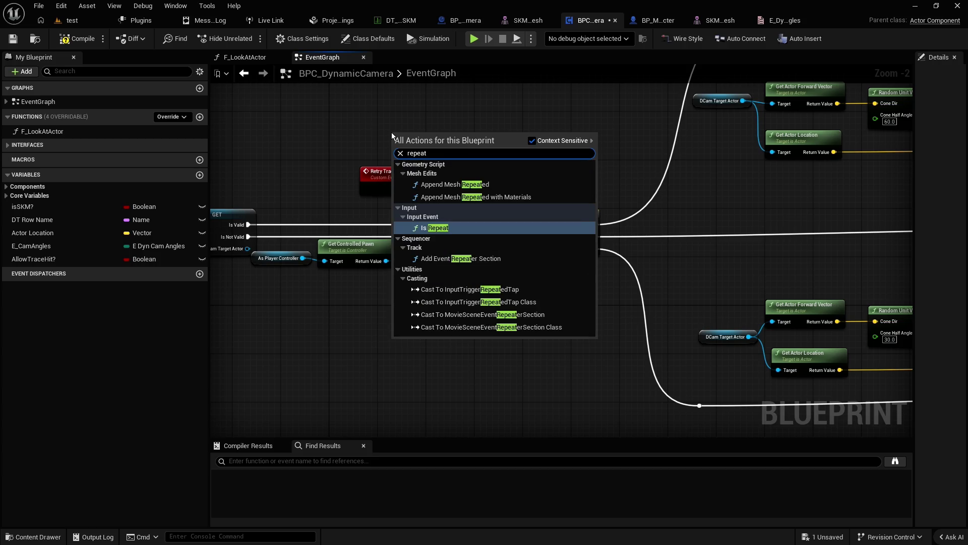
click(484, 228)
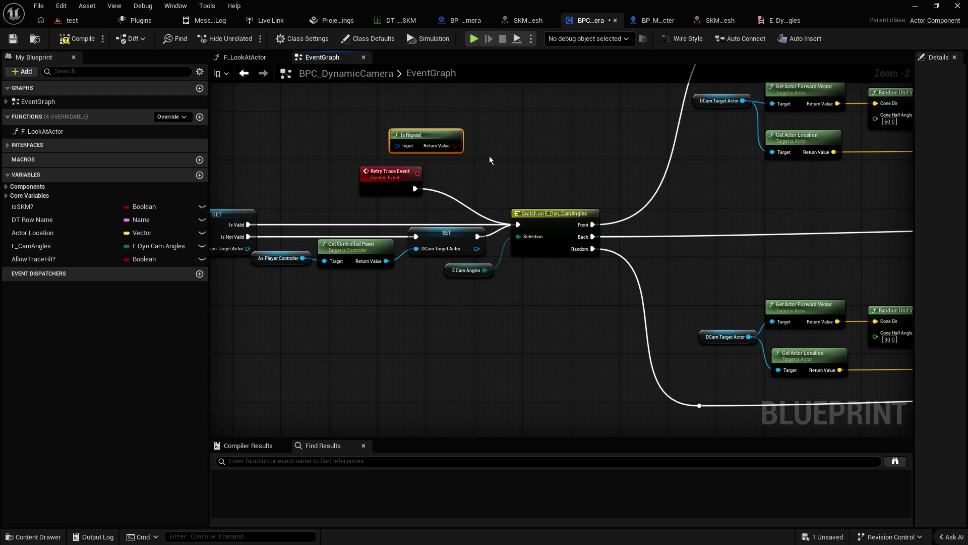
Step: Delete the Is Repeat node, leaving Retry Trace Event wired straight into the Switch
key(Delete)
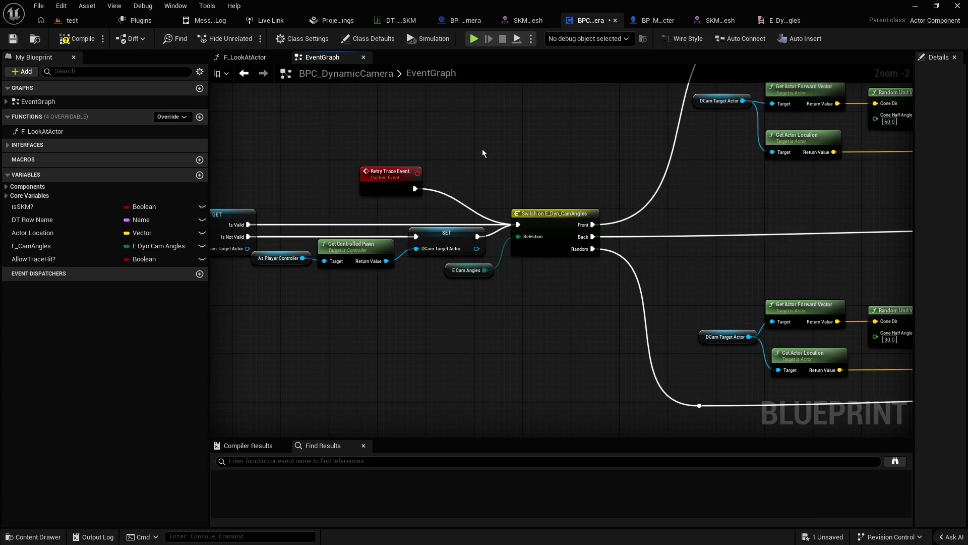
key(alt+Tab)
click(298, 242)
Step: In the AI Assistant, ask which node repeats the same execution x times then stops until reset
click(87, 5)
click(175, 6)
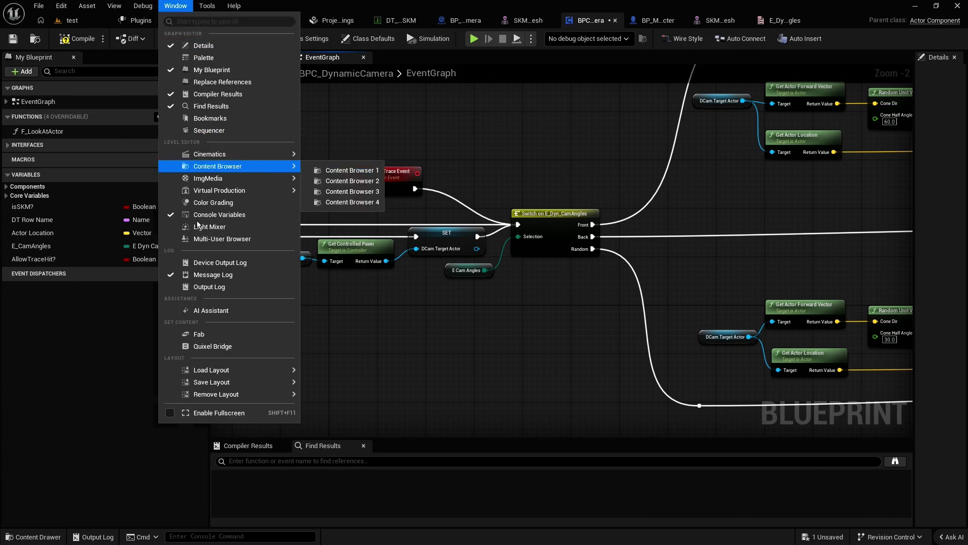
click(219, 316)
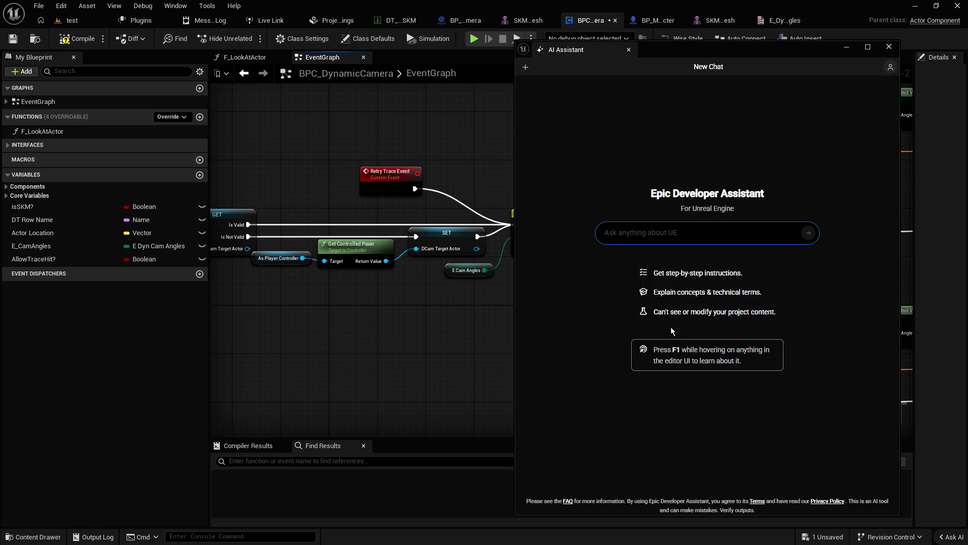
text(what)
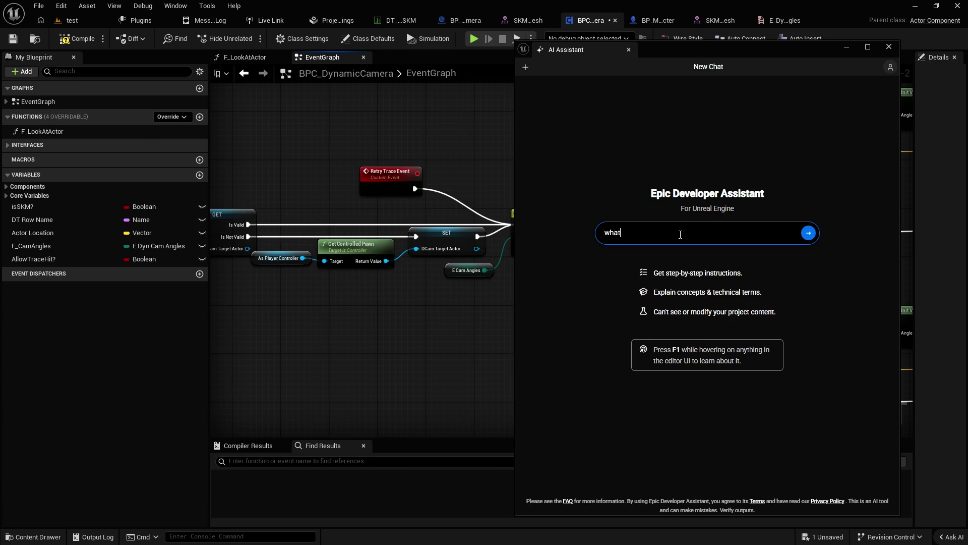
text( is the name of the node t)
text(hat lets you)
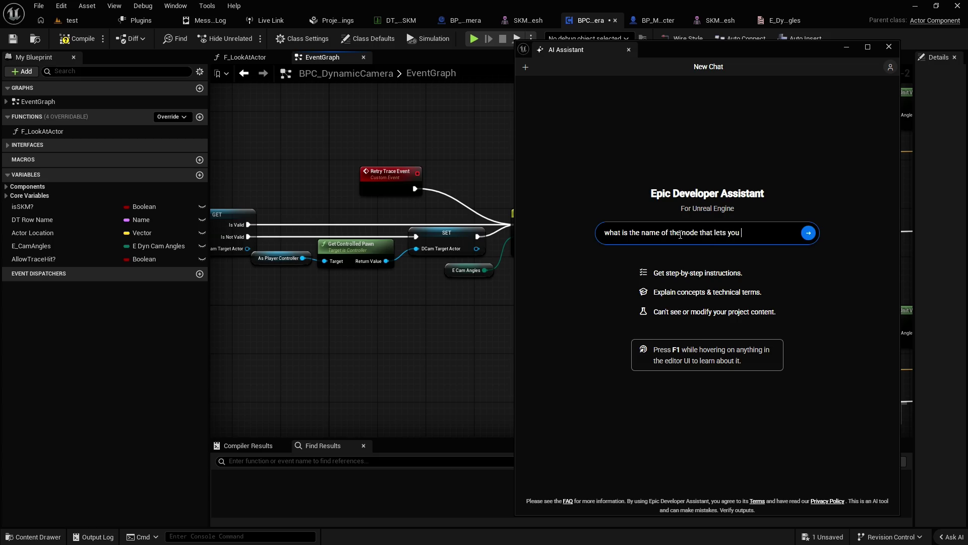
key(BackSpace)
key(BackSpace)
text(repeating the sa)
text(me )
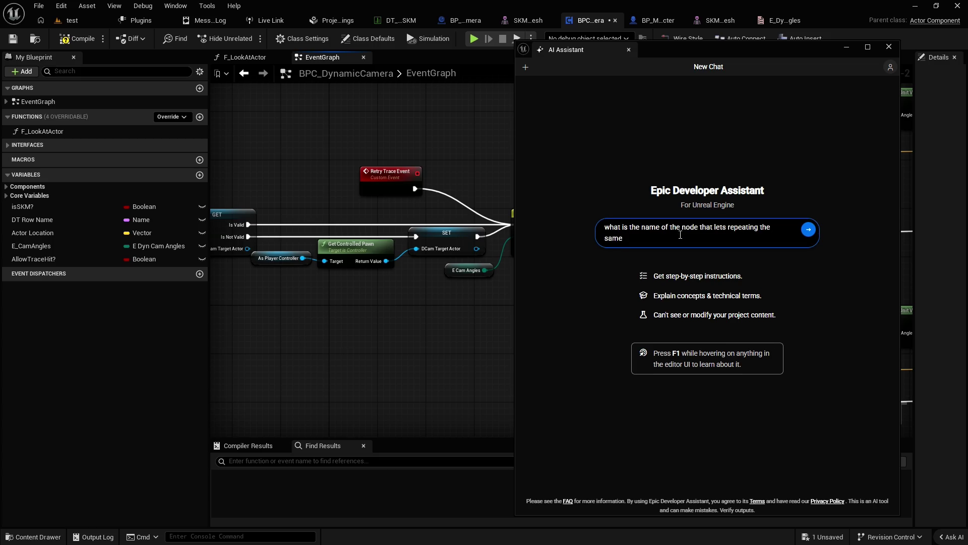
text(exe x times and )
text(then it stop)
text(s until )
text(reset)
key(Return)
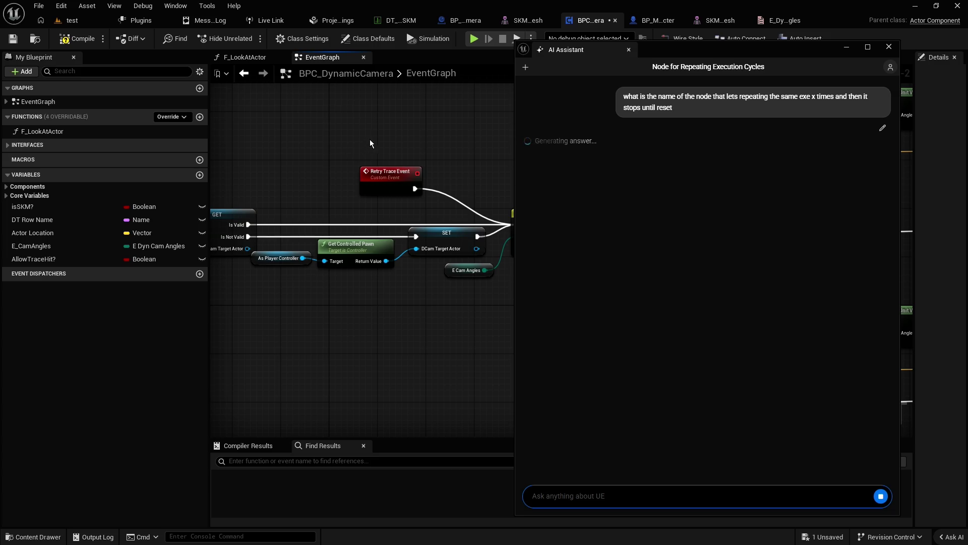
Step: Add a Gate node to the graph, move it off Retry Trace Event, then delete it
right_click(366, 141)
text(gate)
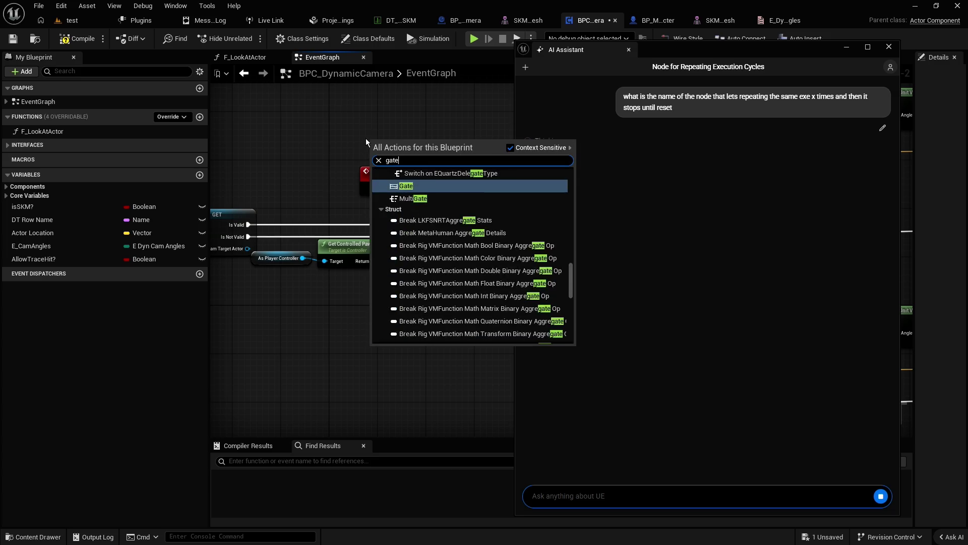
key(Return)
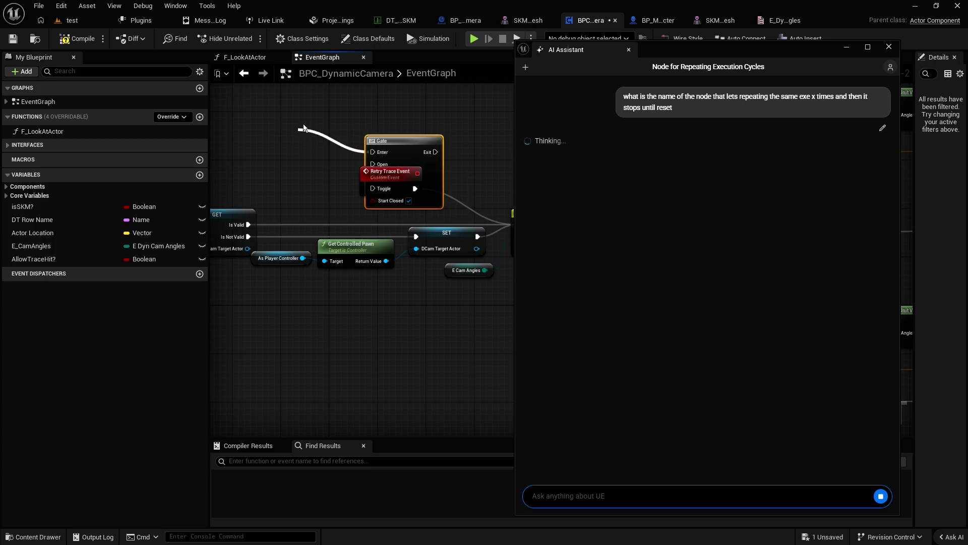
drag(395, 144, 304, 126)
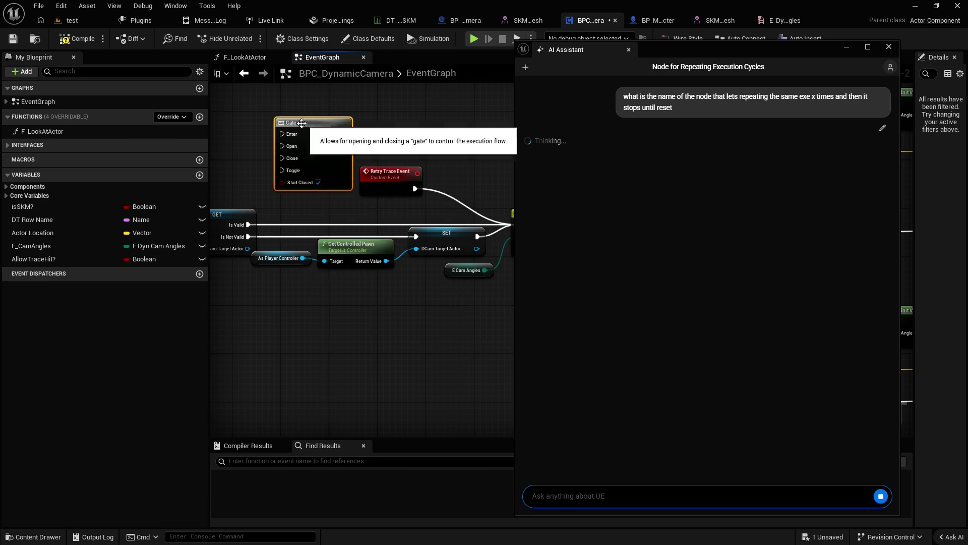
key(Delete)
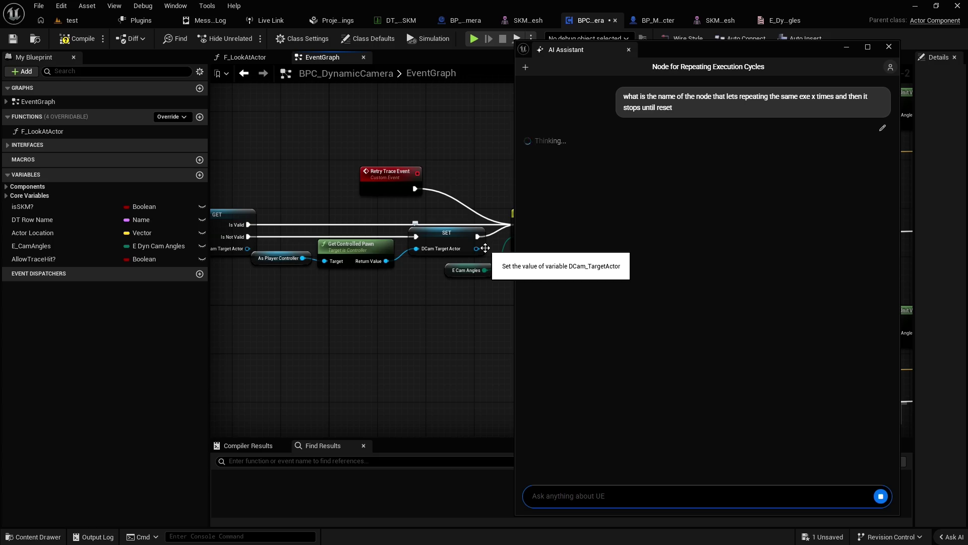
Step: Select the whole earlier question text in the AI Assistant chat to copy it
double_click(662, 108)
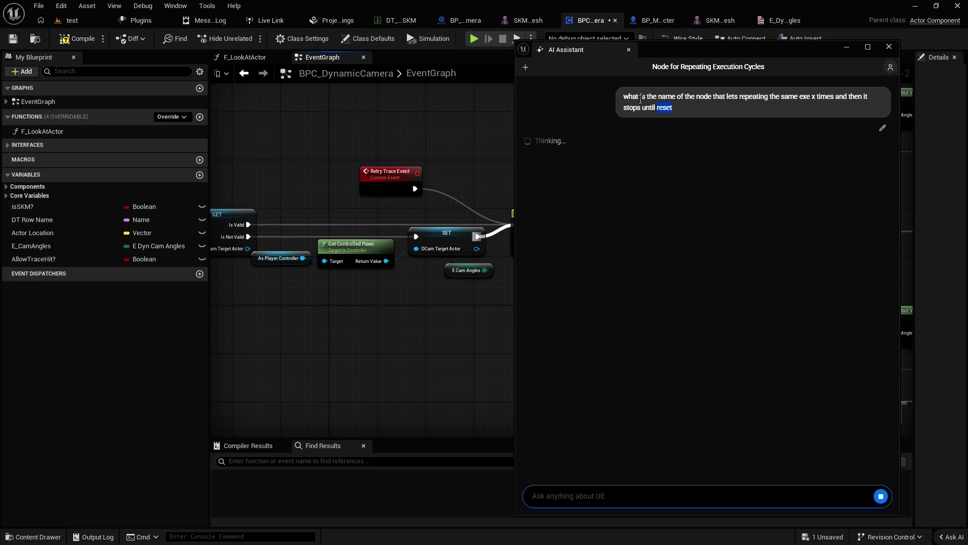
drag(624, 96, 679, 110)
click(680, 110)
triple_click(630, 96)
key(ctrl+c)
Step: Reopen the AI Assistant and resend the question about which node repeats execution N times until reset
click(630, 50)
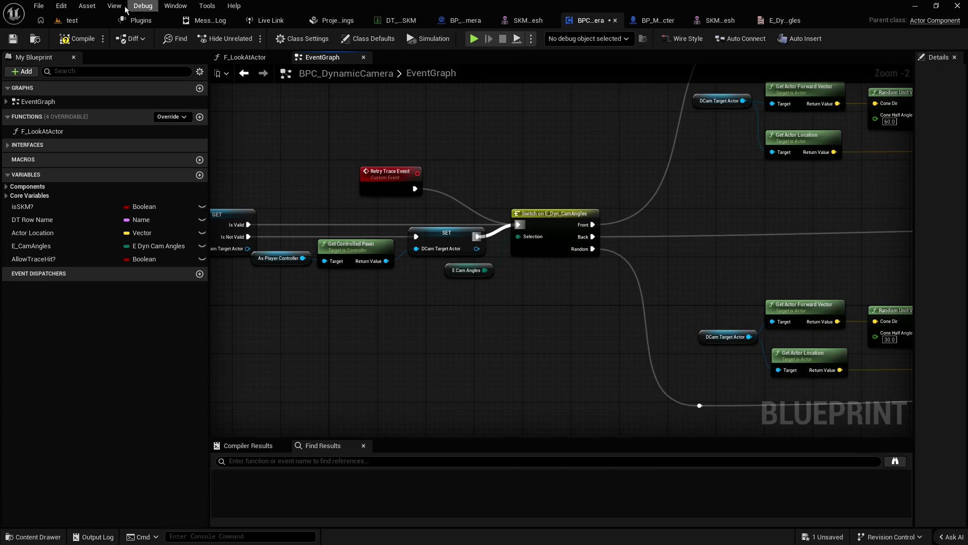
click(176, 6)
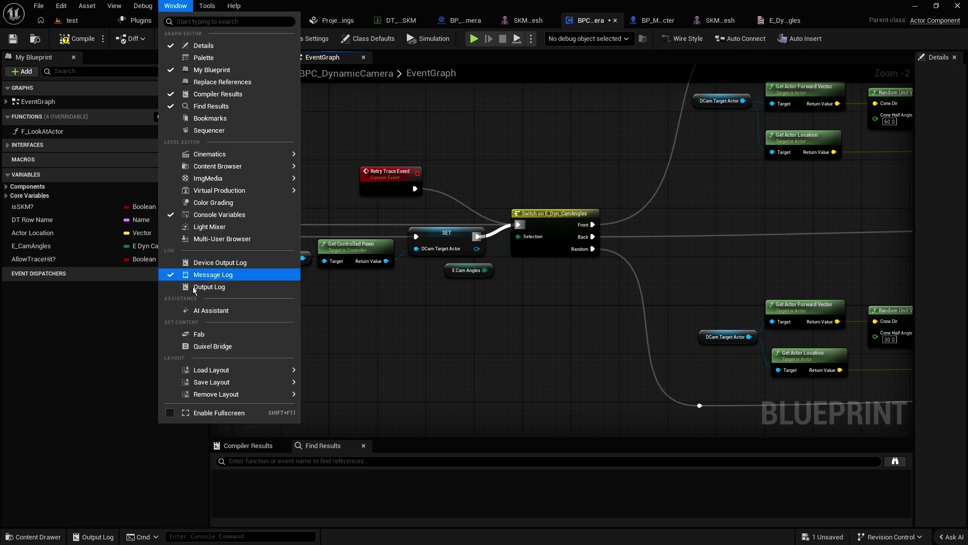
click(202, 310)
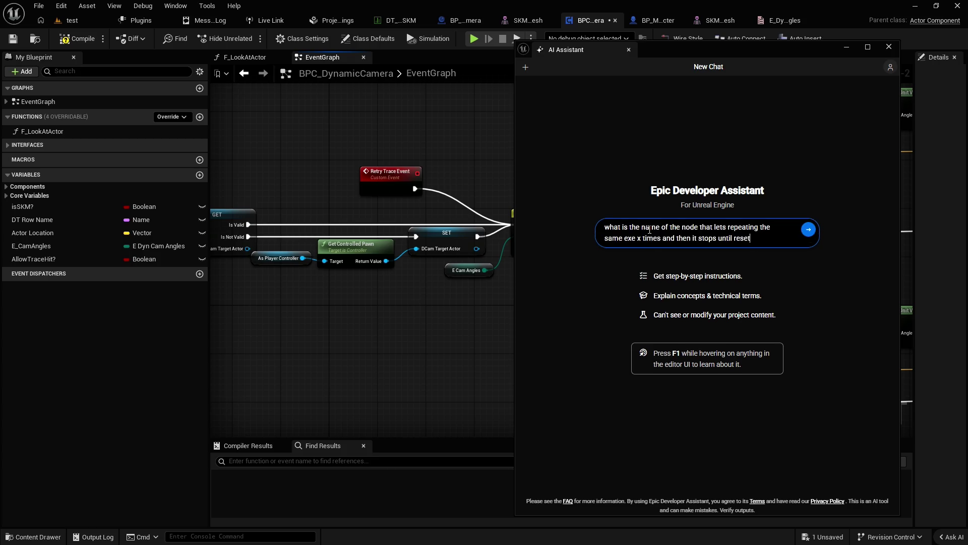
key(ctrl+v)
key(Return)
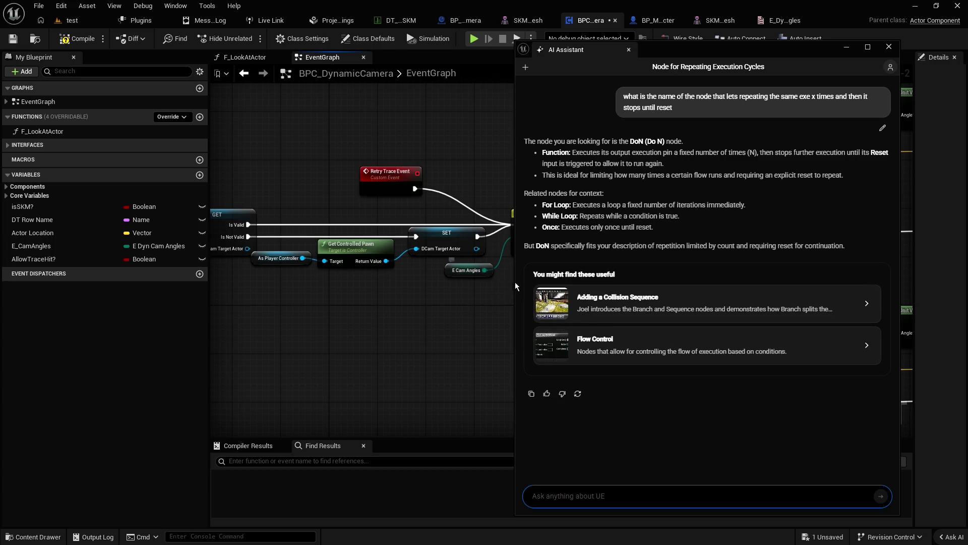
Step: Search the graph's node menu for 'do n' and browse the results
right_click(377, 126)
text(do n)
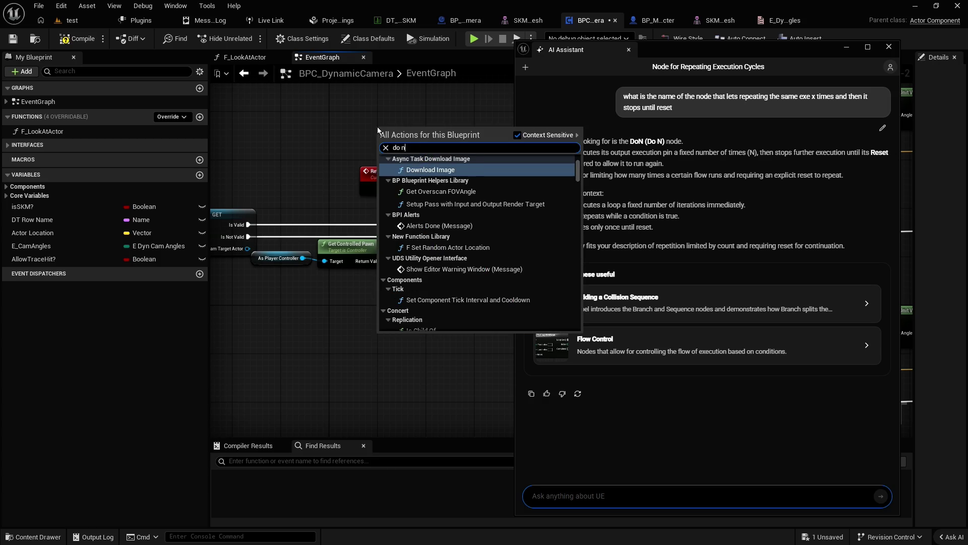
scroll(452, 198, up, 5)
scroll(453, 207, down, 6)
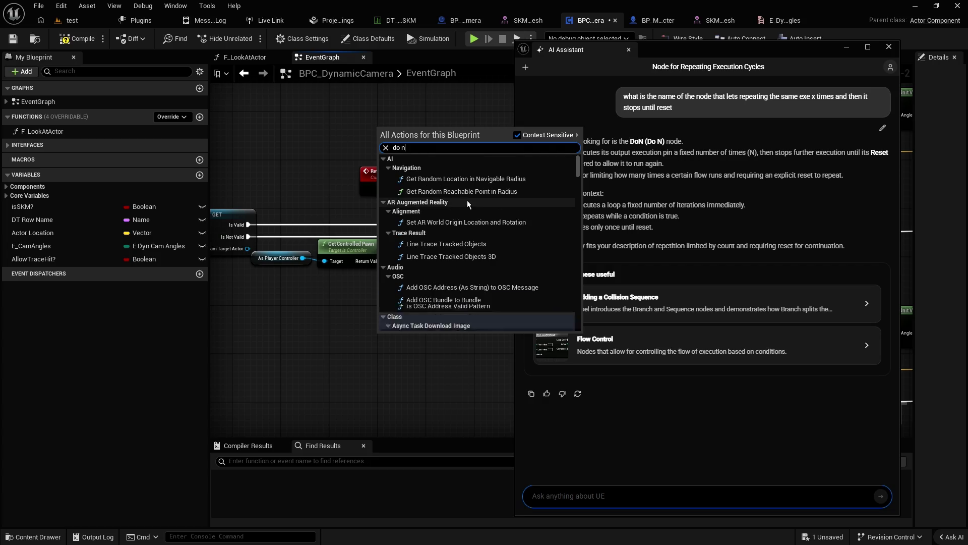
scroll(470, 217, down, 8)
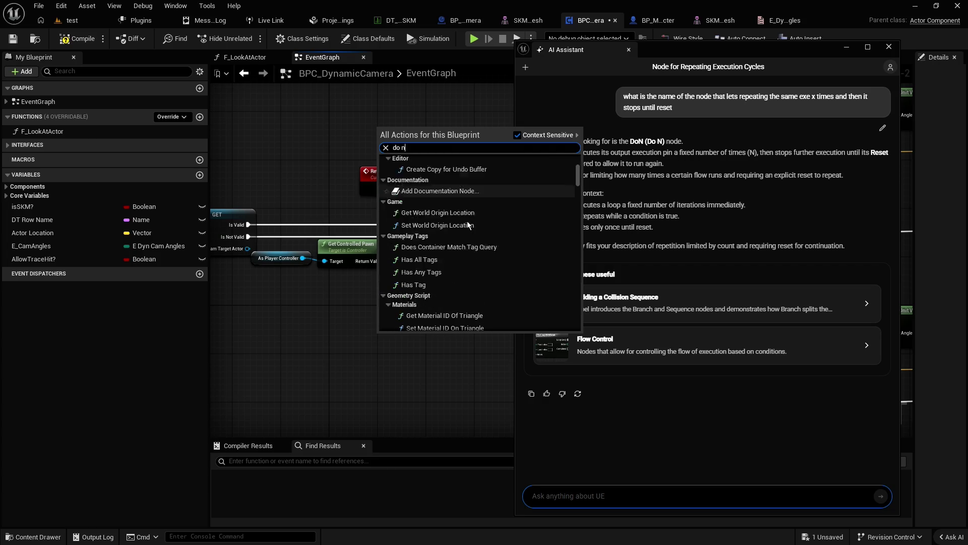
scroll(469, 223, down, 3)
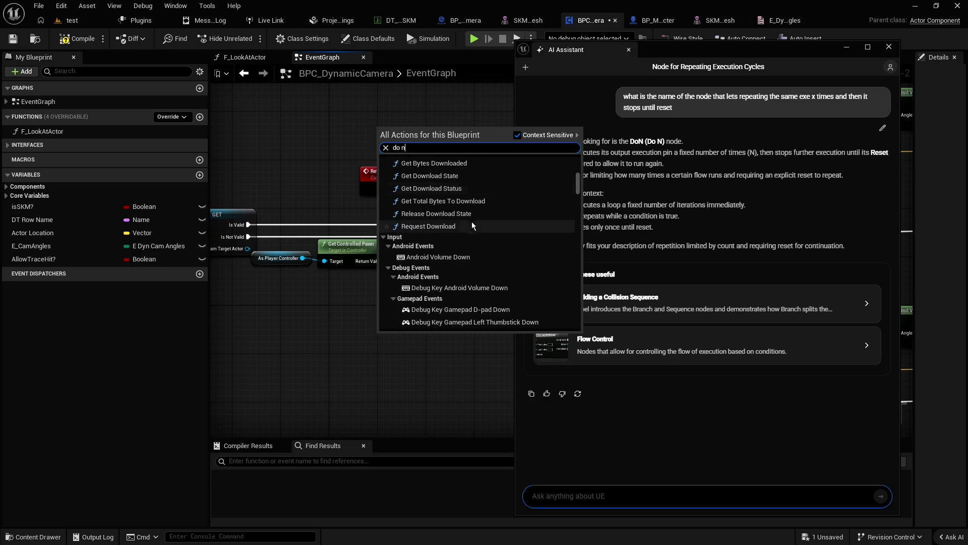
drag(577, 183, 577, 328)
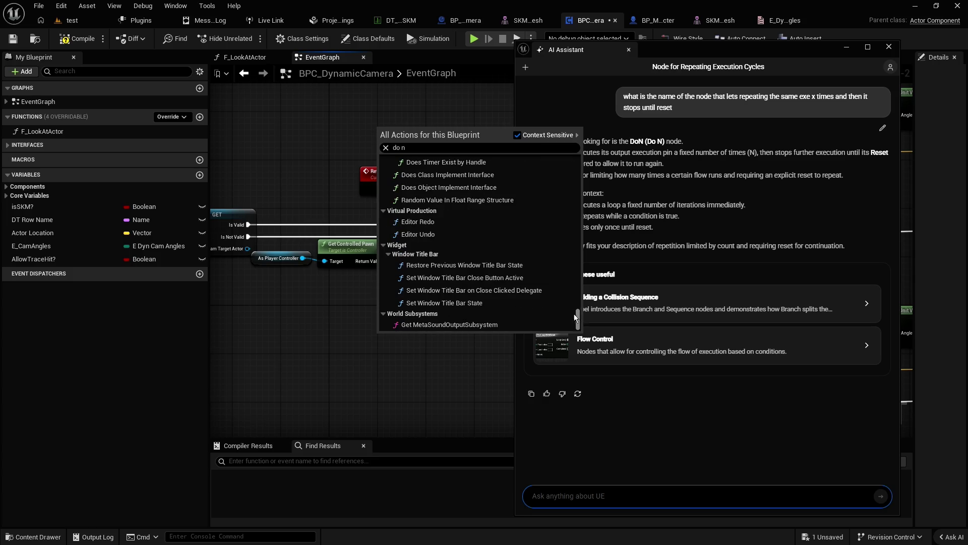
Step: Add the Do N node above Retry Trace Event and close the AI Assistant
click(435, 146)
key(BackSpace)
key(BackSpace)
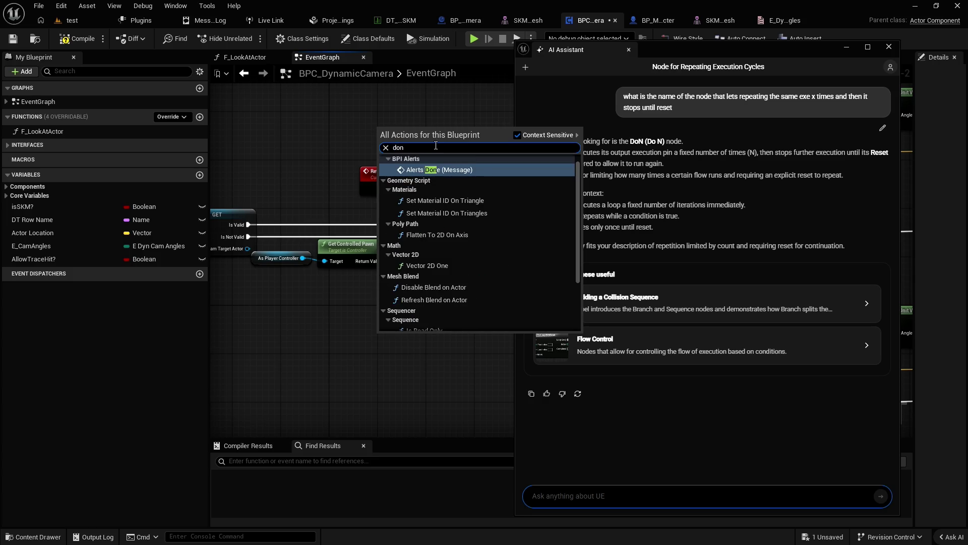
text(n)
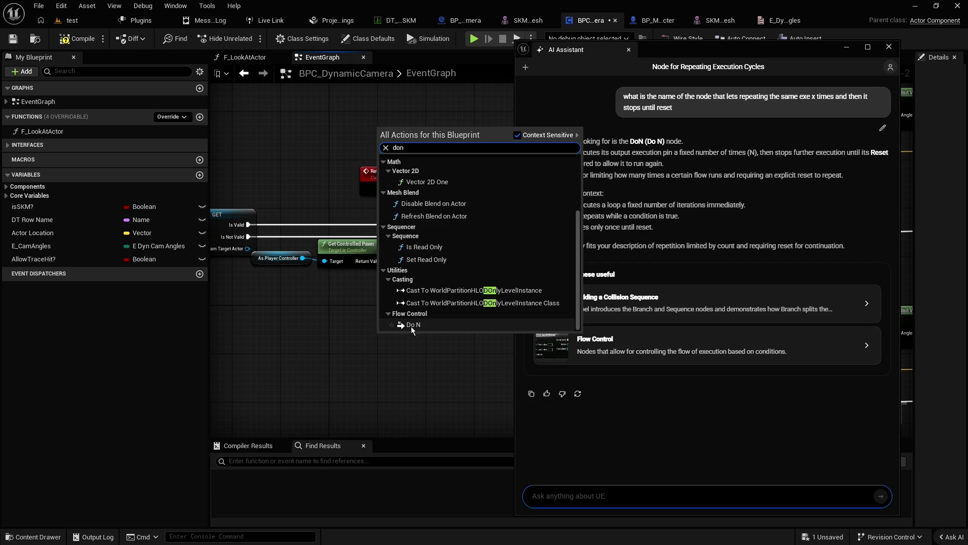
click(411, 326)
drag(395, 134, 351, 121)
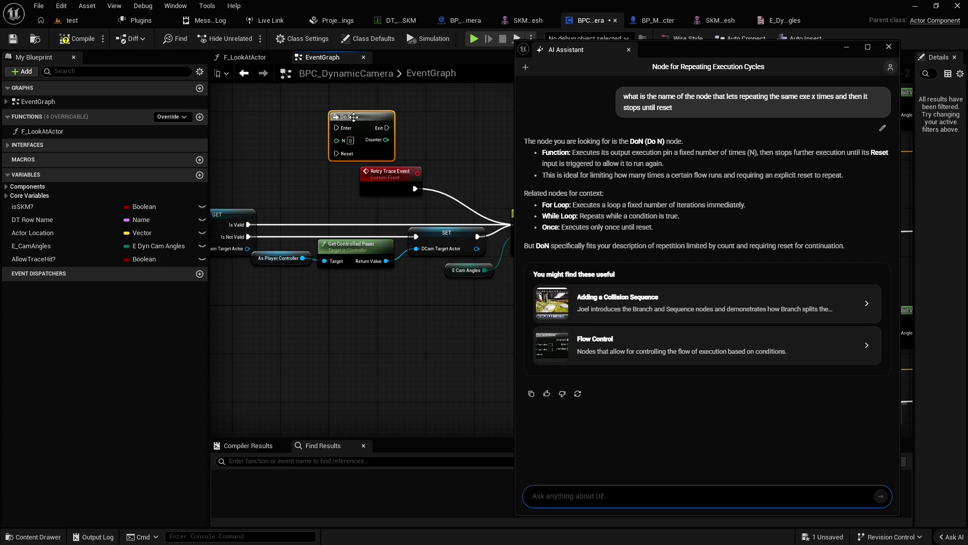
click(888, 46)
Step: Rearrange Retry Trace Event to the left and the Do N node to its right
click(459, 125)
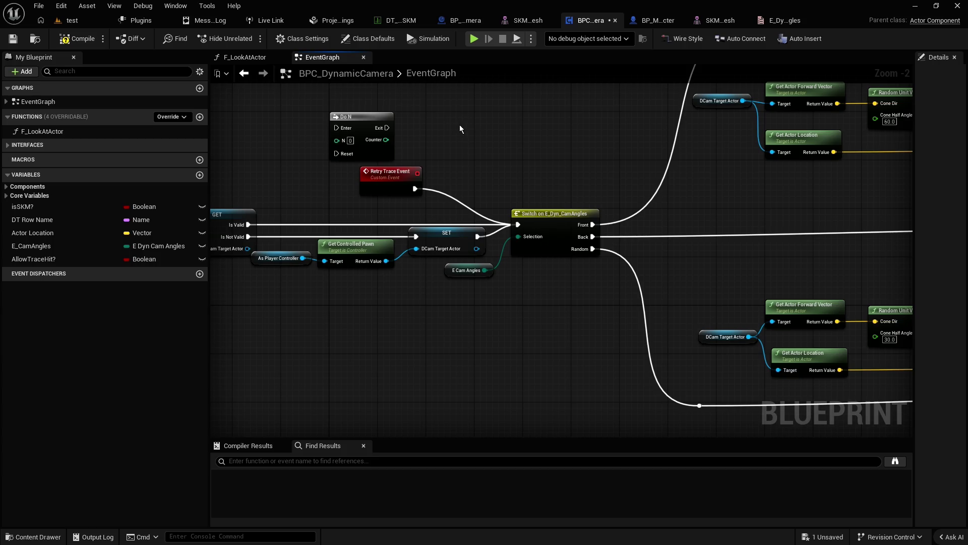
scroll(403, 157, up, 2)
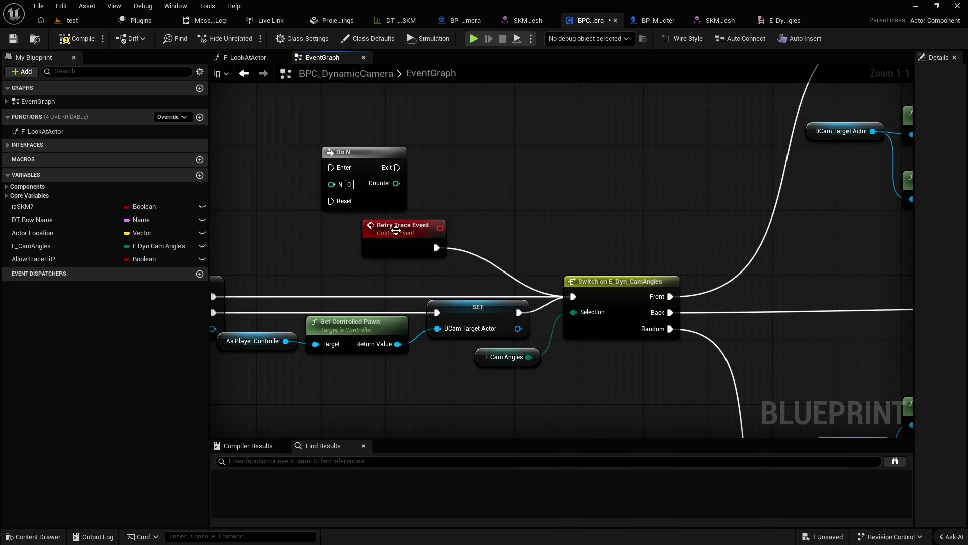
drag(420, 224, 373, 224)
click(421, 116)
click(399, 154)
drag(399, 154, 480, 146)
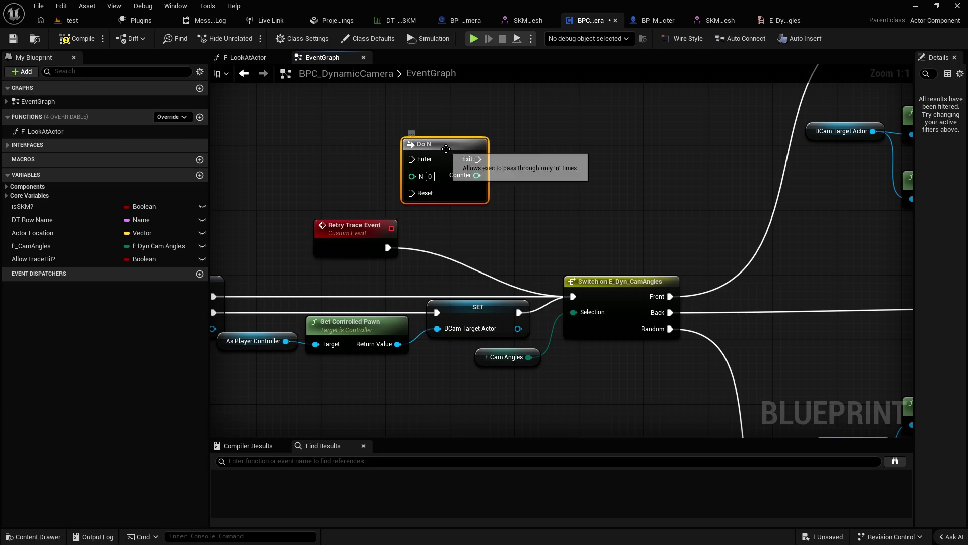
click(499, 140)
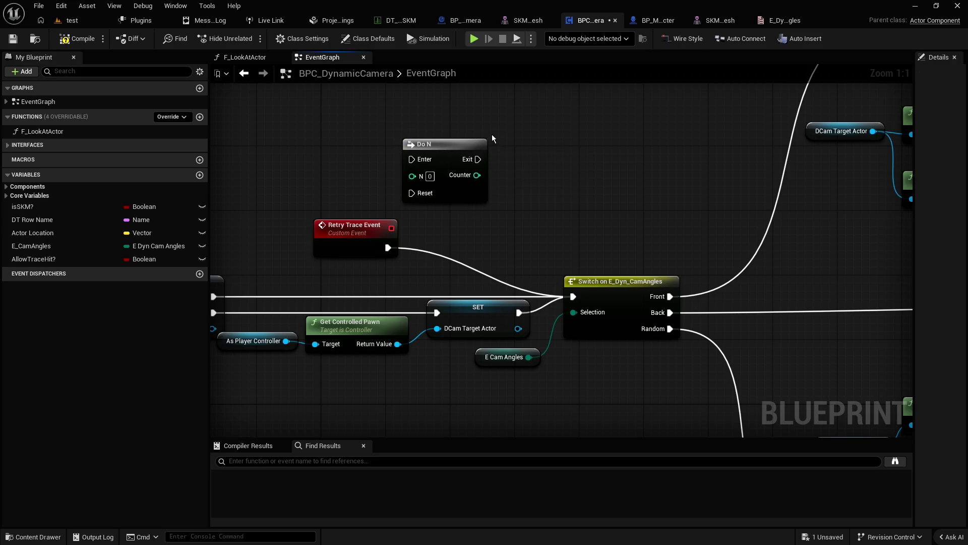
mouse_move(460, 144)
mouse_down()
mouse_move(492, 152)
mouse_move(492, 191)
mouse_up()
click(546, 167)
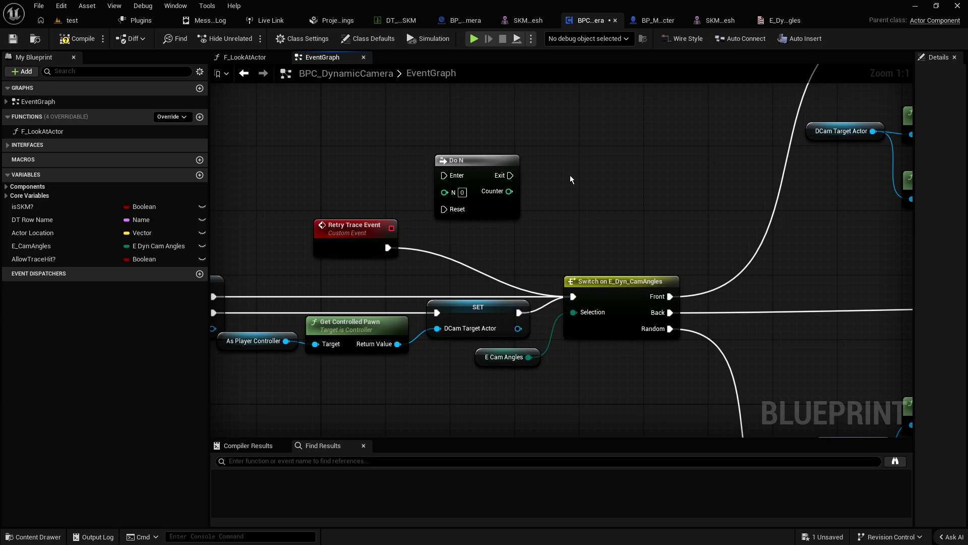
Step: Set Do N's N to 2, wire Retry Trace Event into Enter and Exit into the Switch
click(465, 192)
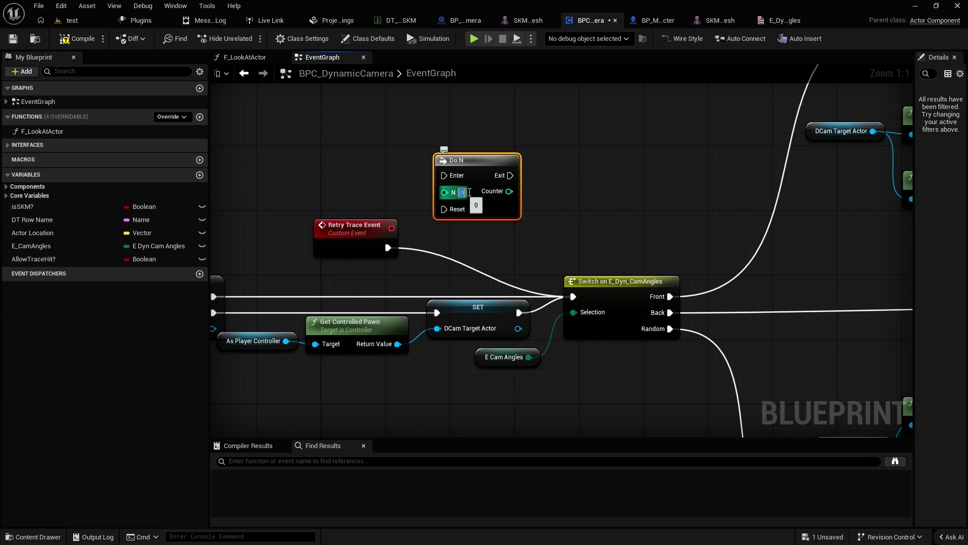
text(2)
key(Return)
click(590, 203)
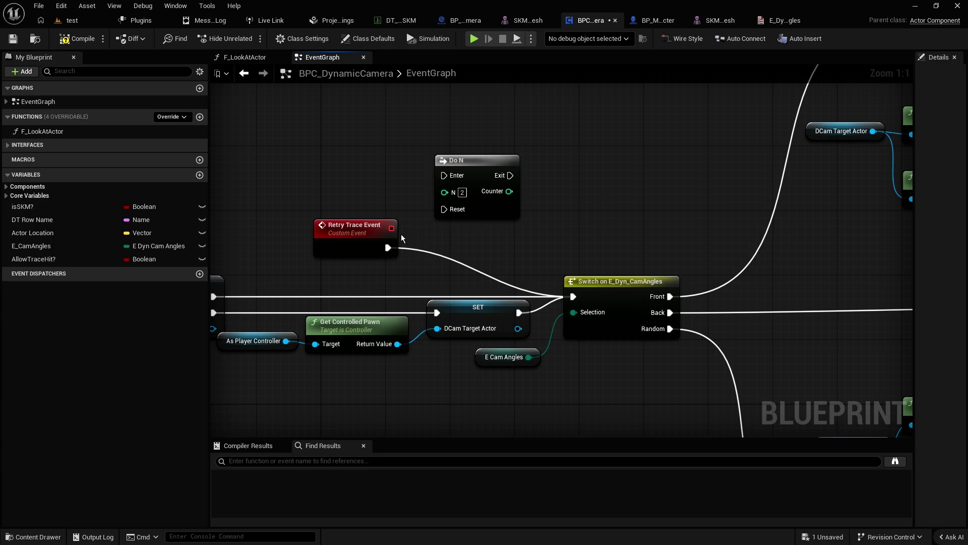
drag(388, 248, 443, 175)
mouse_move(359, 243)
mouse_down()
mouse_move(359, 201)
mouse_move(371, 171)
mouse_move(384, 172)
mouse_move(362, 213)
mouse_move(370, 239)
mouse_up()
drag(494, 232, 572, 297)
mouse_move(396, 232)
mouse_down()
mouse_move(476, 209)
mouse_move(493, 182)
mouse_move(479, 180)
mouse_up()
key(Escape)
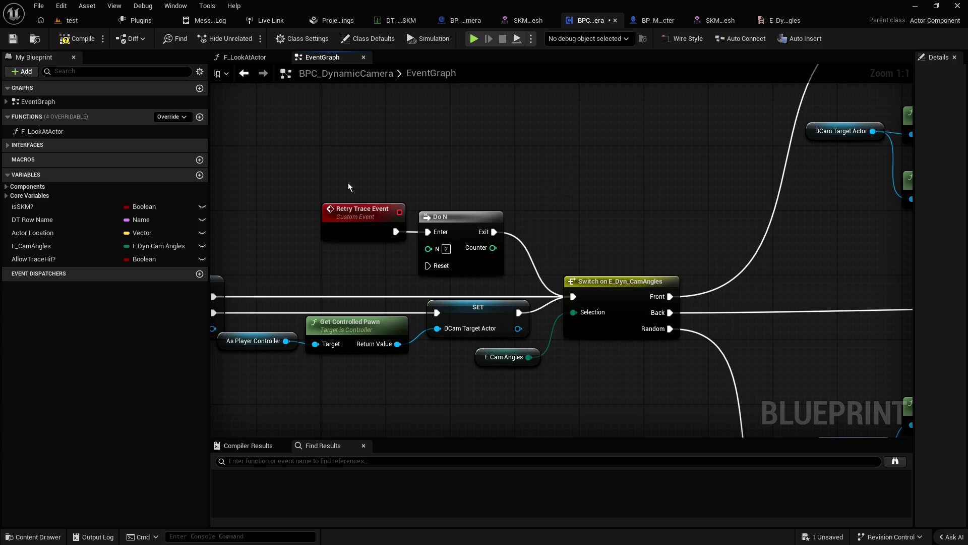
mouse_move(756, 250)
mouse_down()
mouse_move(457, 199)
mouse_move(601, 205)
mouse_move(371, 223)
mouse_up()
scroll(457, 199, down, 4)
scroll(480, 195, up, 1)
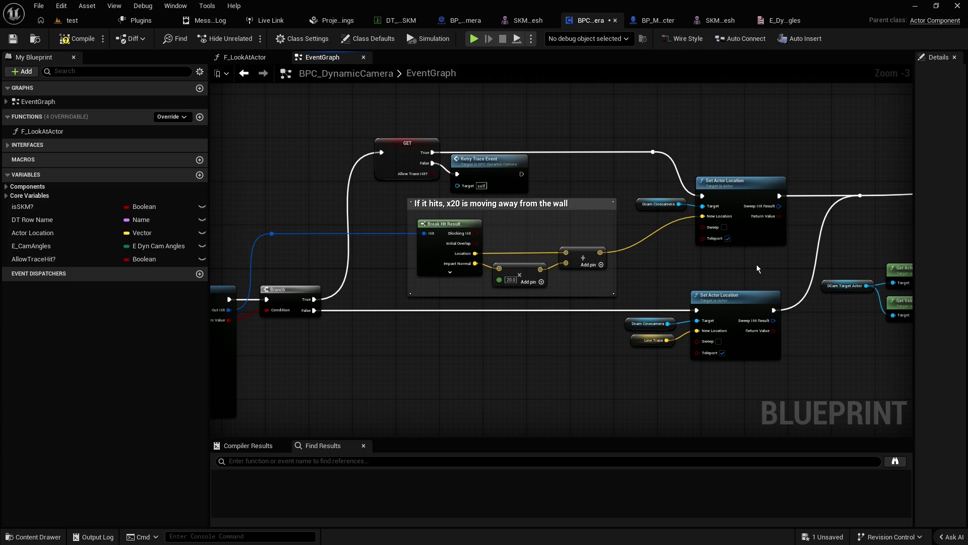
mouse_move(756, 264)
mouse_down()
mouse_move(579, 281)
mouse_move(498, 223)
mouse_up()
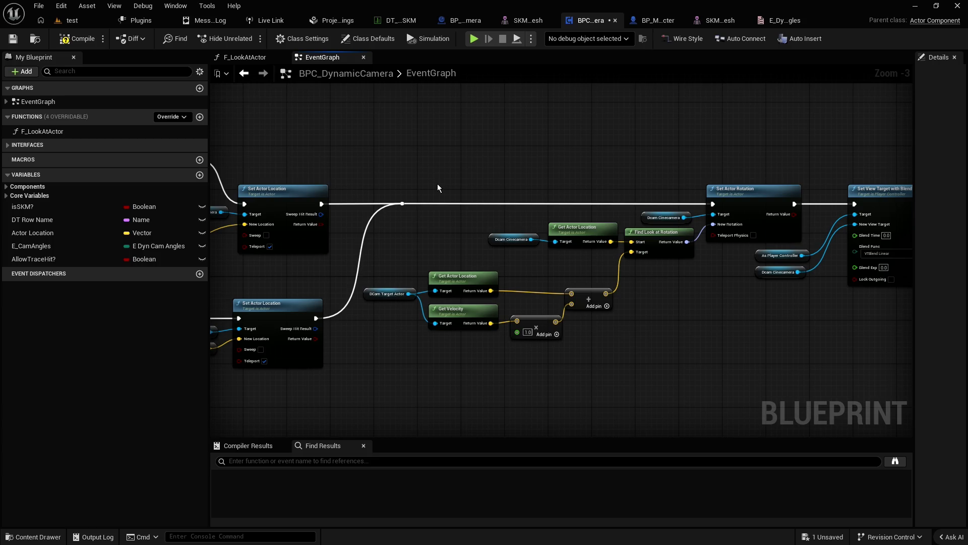
Step: Add a custom event named 'Reset DoN Event' just below Retry Trace Event
drag(429, 189, 902, 197)
scroll(504, 227, down, 2)
drag(217, 201, 403, 202)
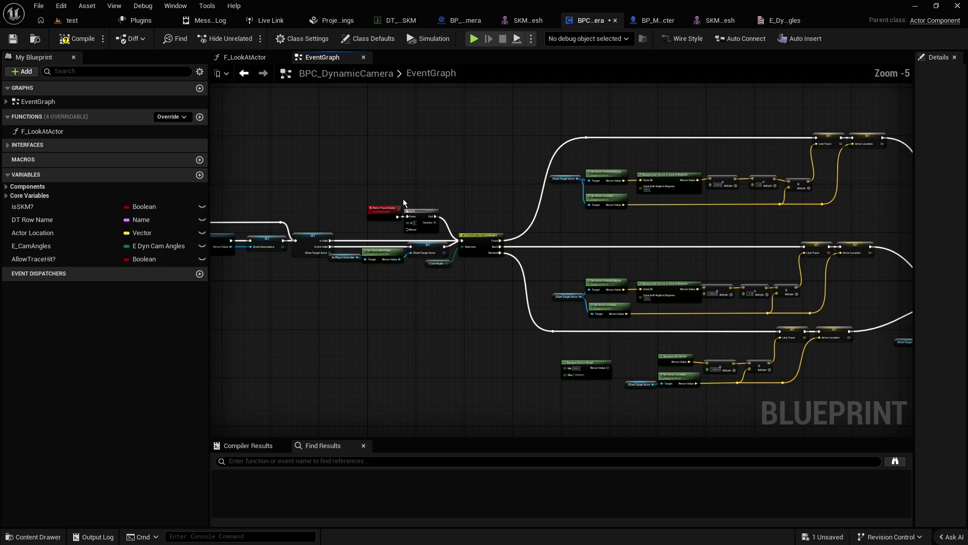
scroll(404, 202, up, 5)
right_click(335, 252)
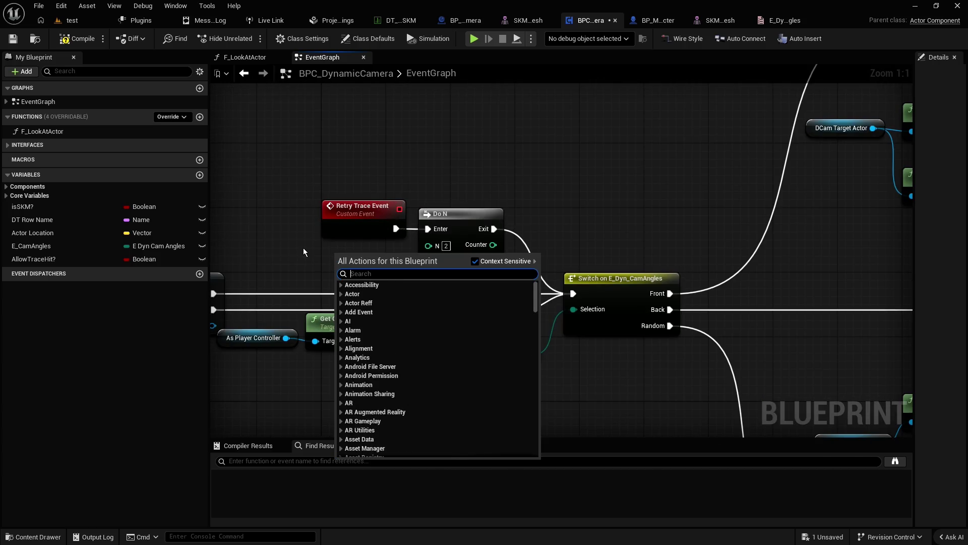
text(custom)
key(Return)
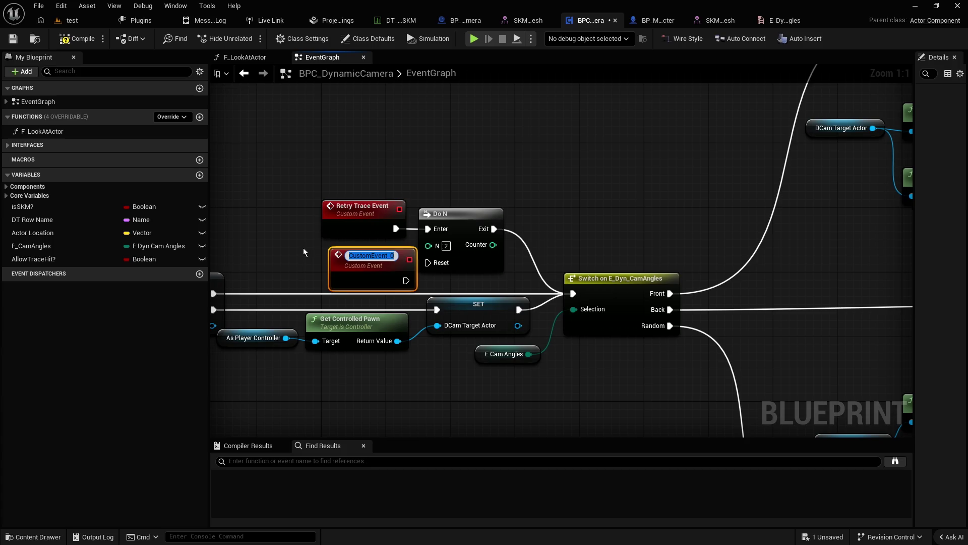
text(Reset)
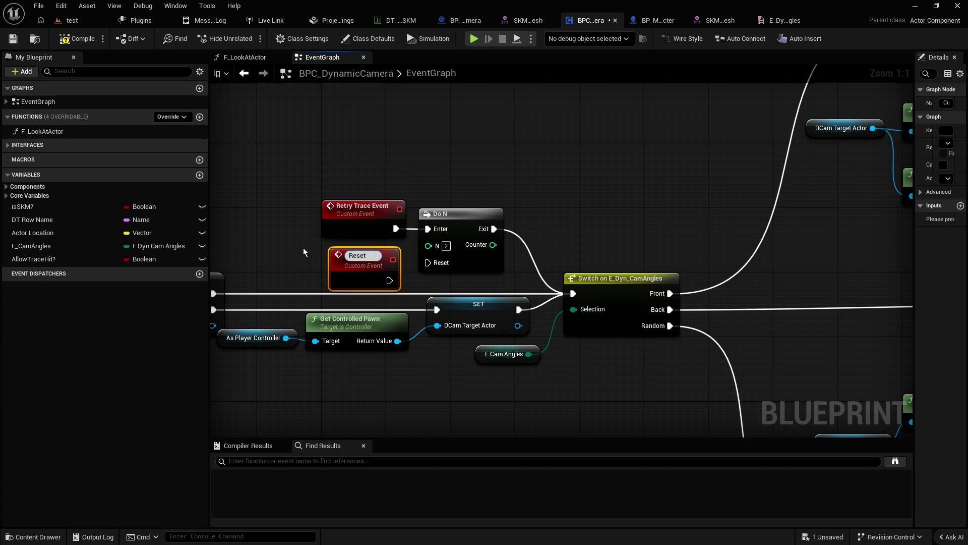
text( Do)
text(N E)
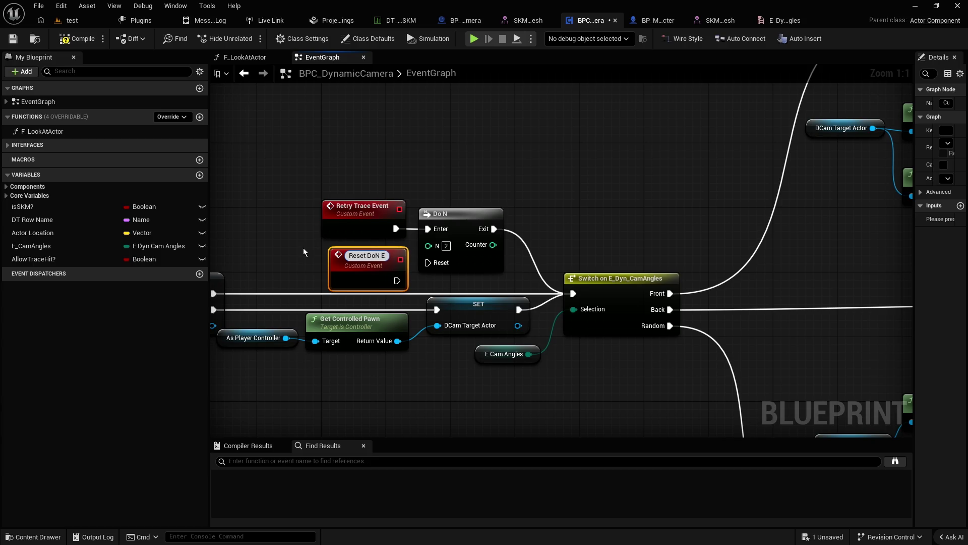
text(vent)
key(Return)
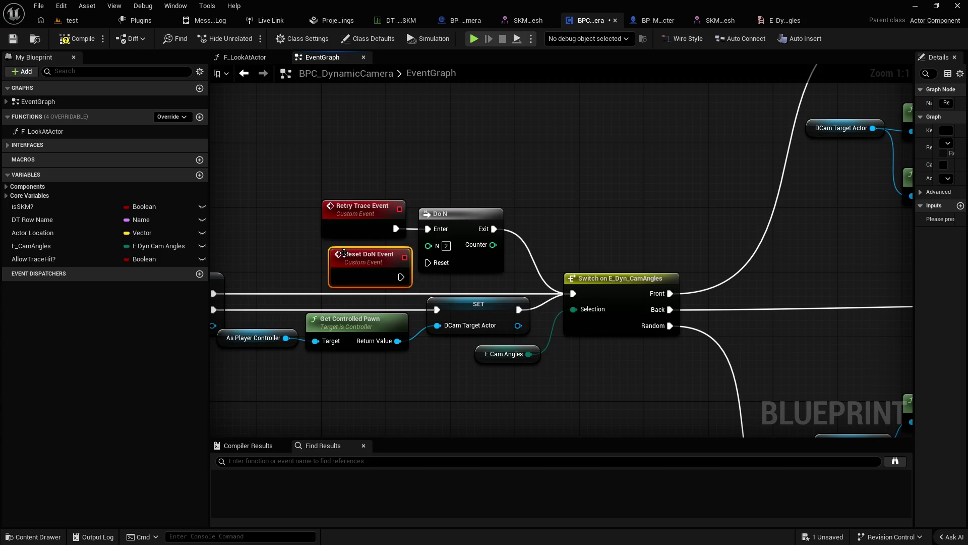
drag(344, 253, 336, 245)
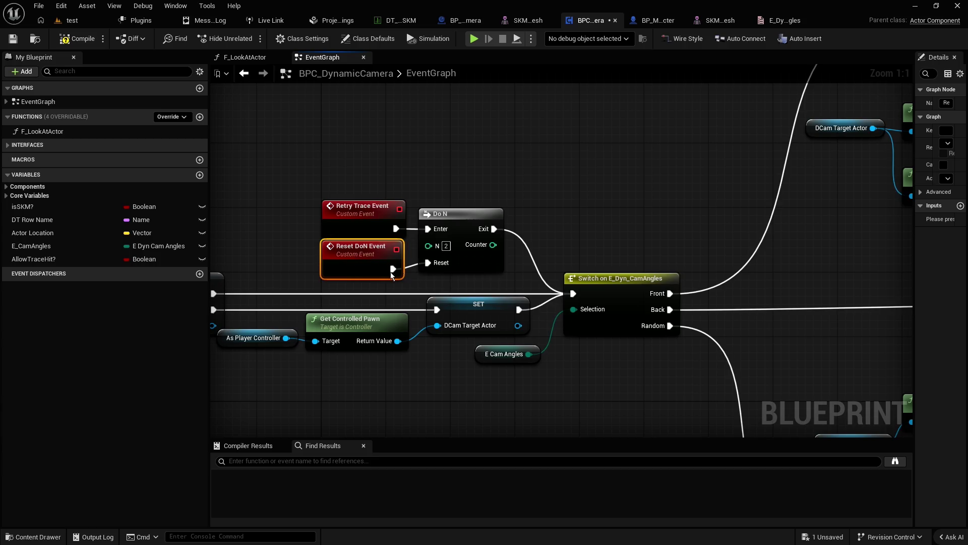
scroll(634, 231, down, 4)
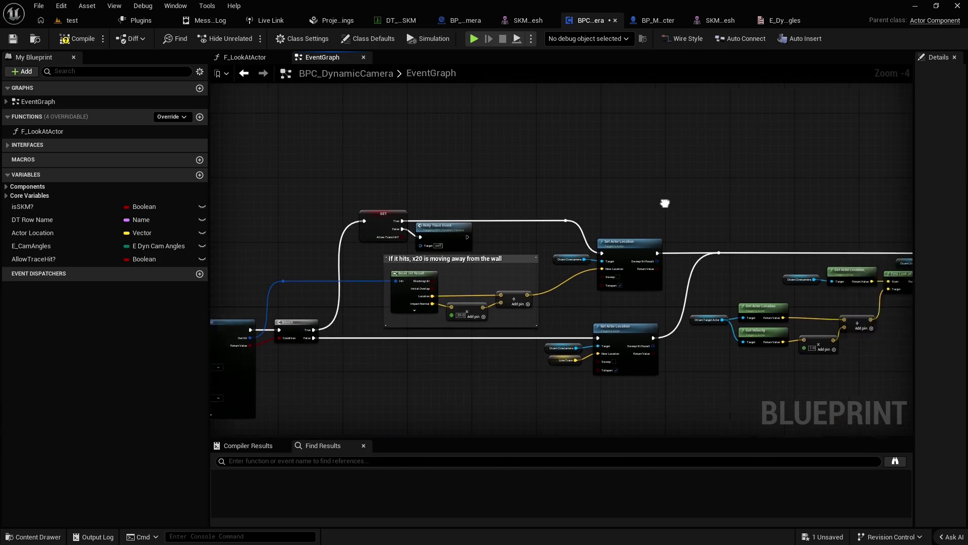
Step: Insert a Reset Do N Event call between the incoming execution wire and Set Actor Rotation
scroll(410, 210, down, 3)
scroll(346, 220, up, 4)
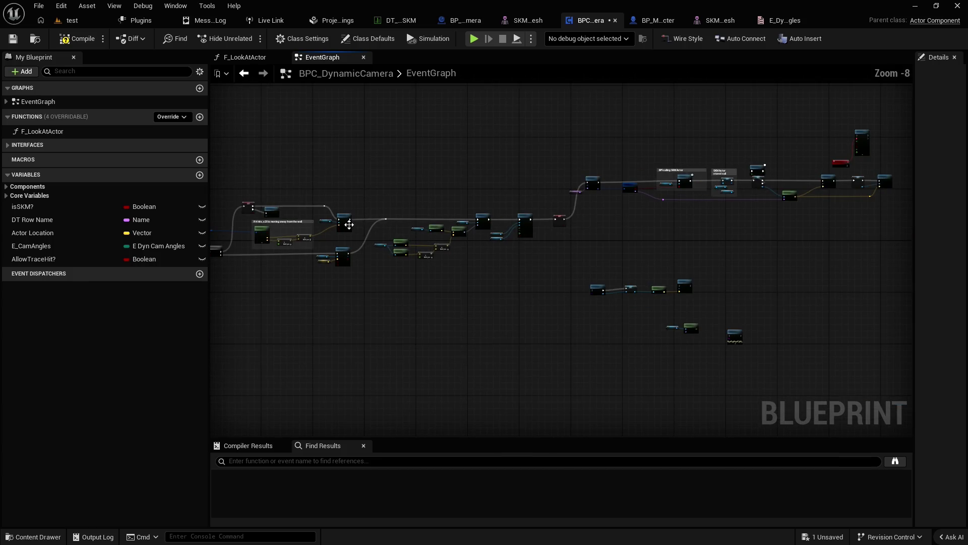
right_click(496, 185)
text(reset)
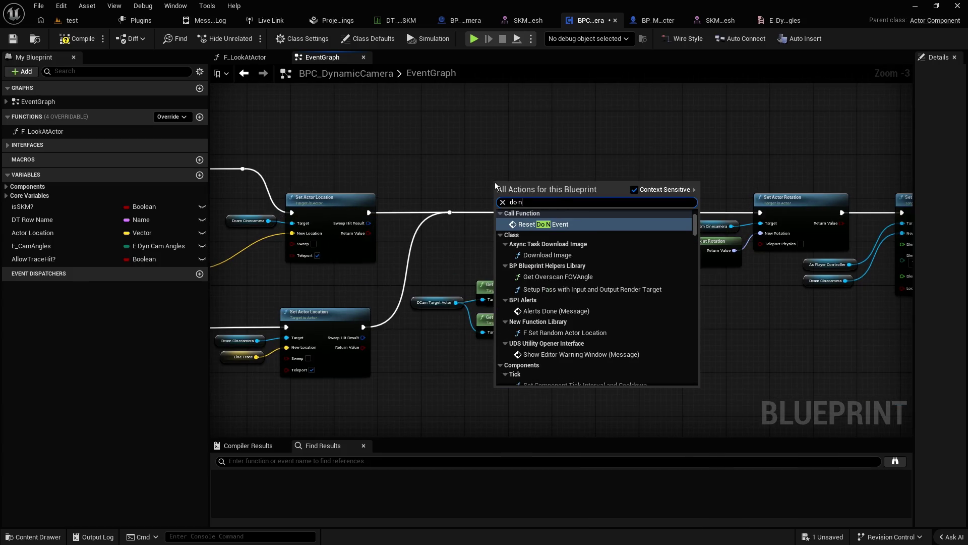
key(Return)
scroll(496, 182, up, 4)
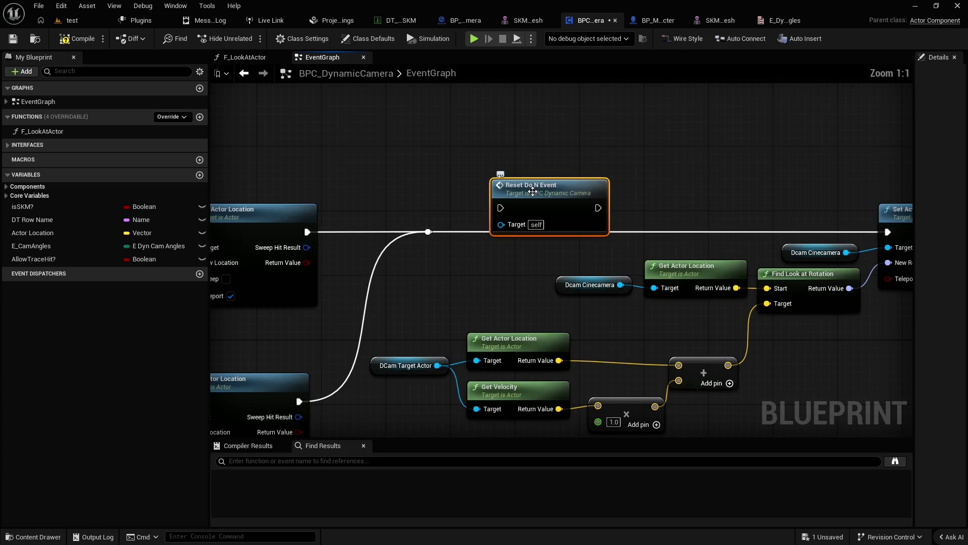
drag(496, 191, 490, 224)
drag(428, 232, 476, 232)
drag(574, 232, 886, 231)
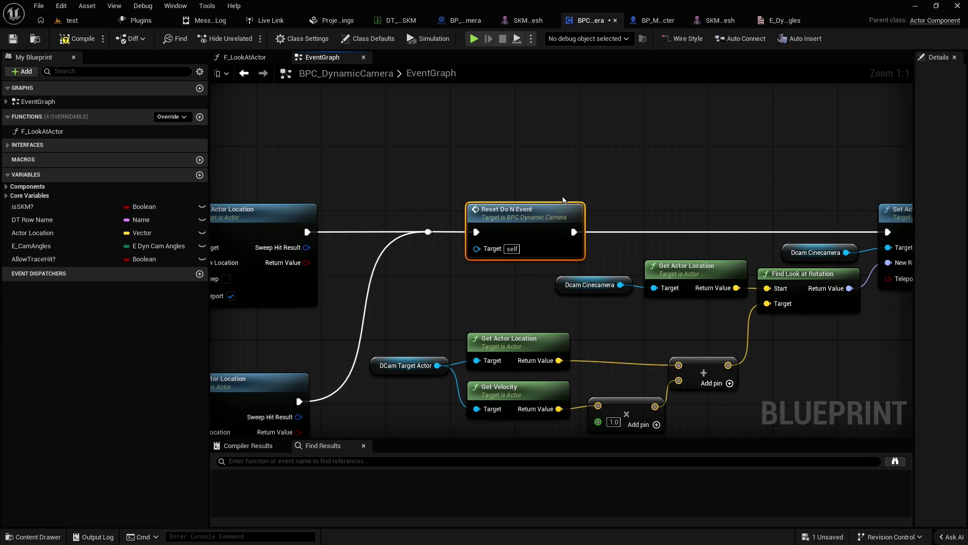
click(267, 88)
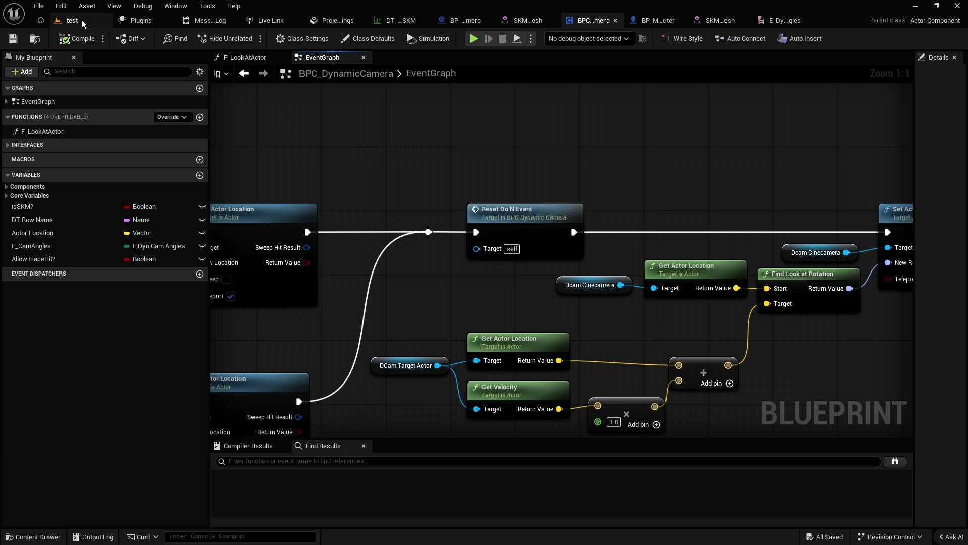
Step: Change the forward trace vector multiplier from 200.0 to 1000.0
scroll(465, 162, down, 3)
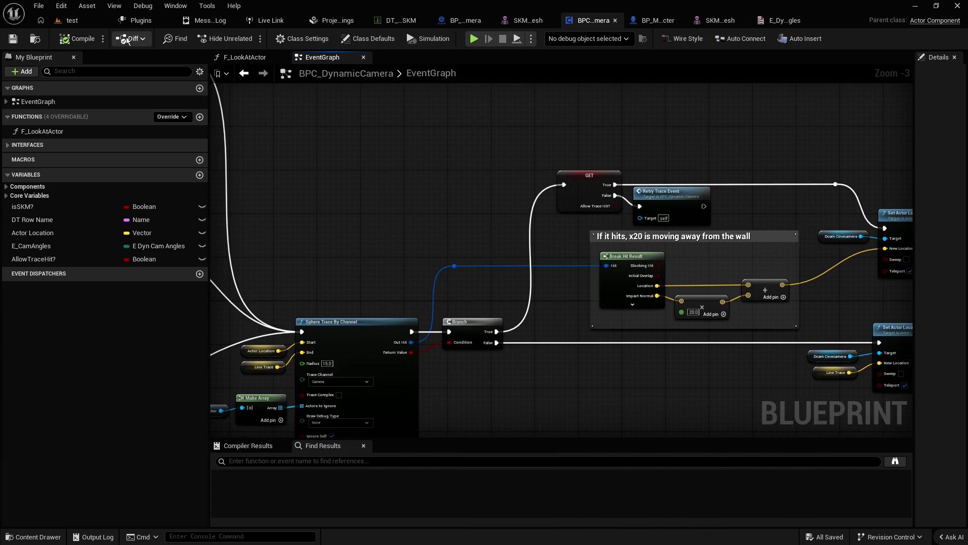
drag(428, 180, 525, 240)
mouse_move(574, 204)
mouse_down()
mouse_move(595, 204)
mouse_move(596, 220)
mouse_move(471, 240)
mouse_up()
scroll(453, 202, up, 2)
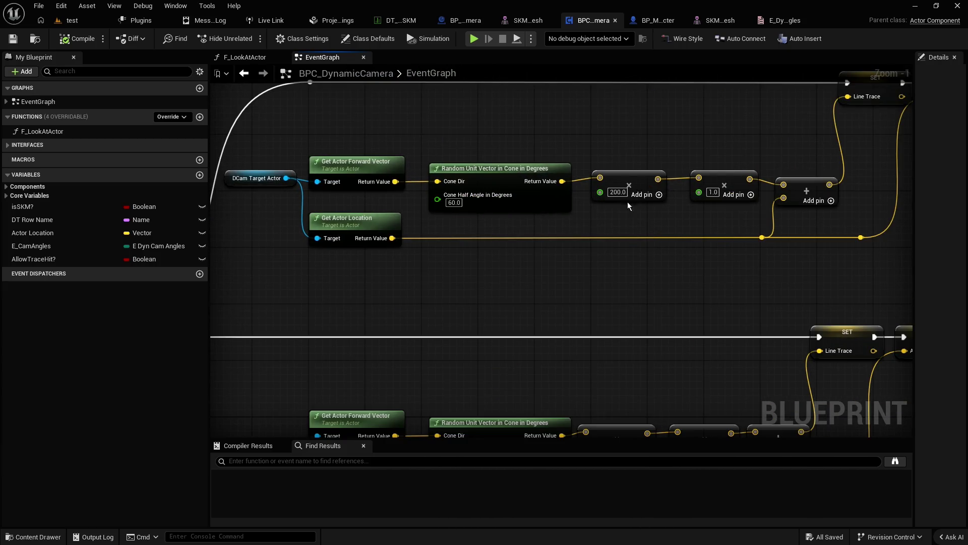
click(617, 194)
text(500)
key(Return)
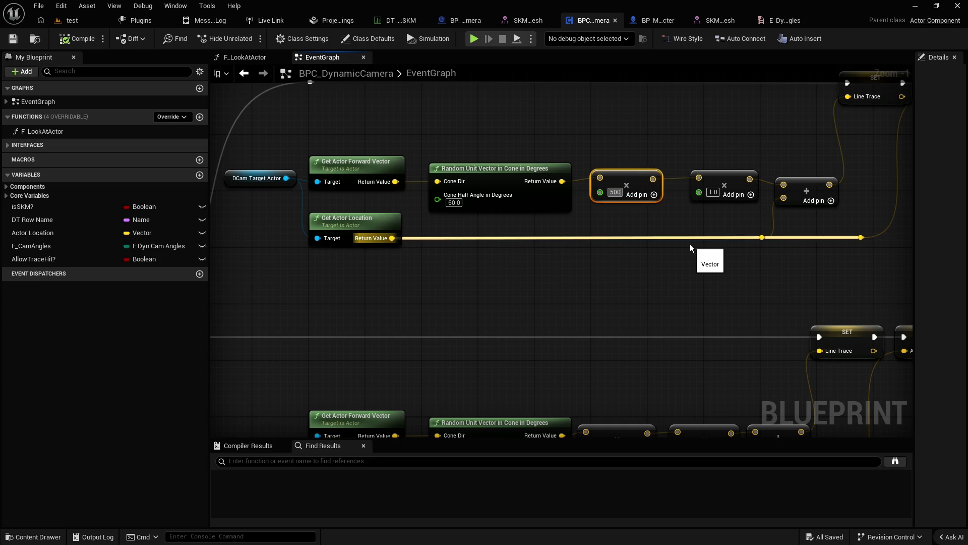
text(1000)
key(Return)
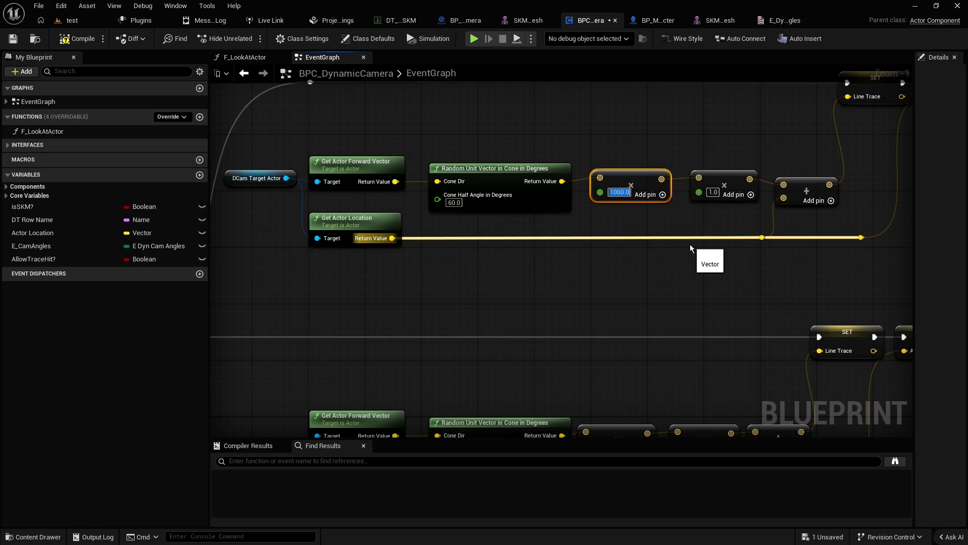
Step: Compile the blueprint and start a Play session in the test level
click(82, 40)
click(12, 41)
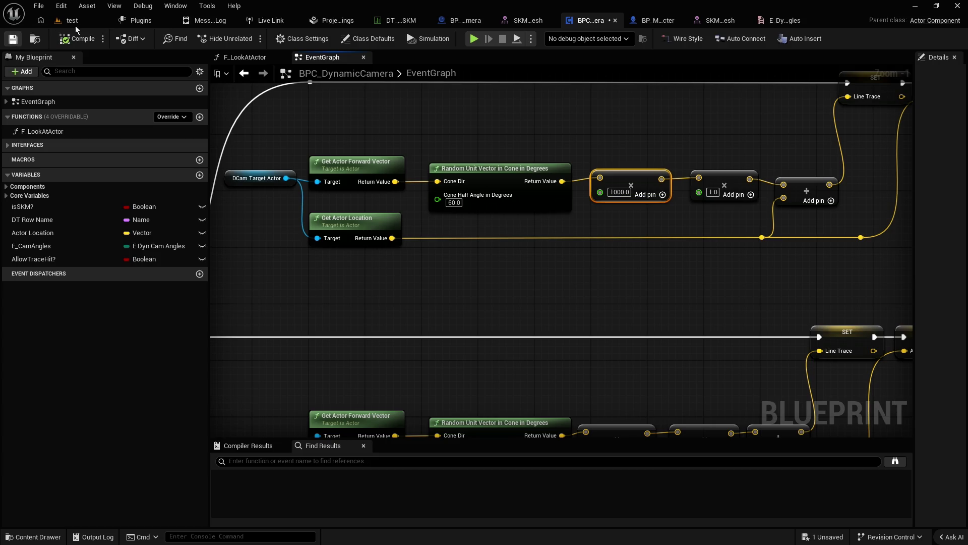
key(alt+p)
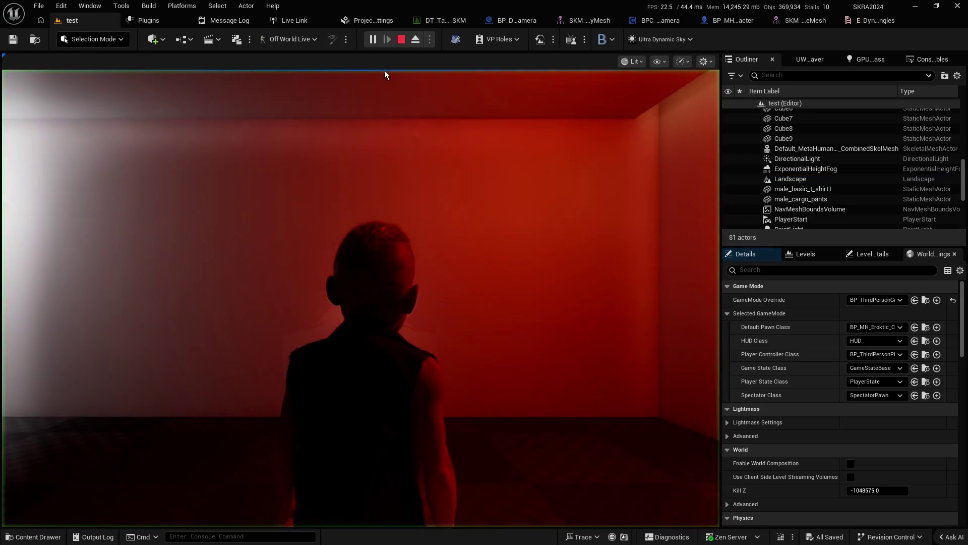
Step: Walk the character forward in play mode, stop the session, and return to BPC_DynamicCamera
click(385, 75)
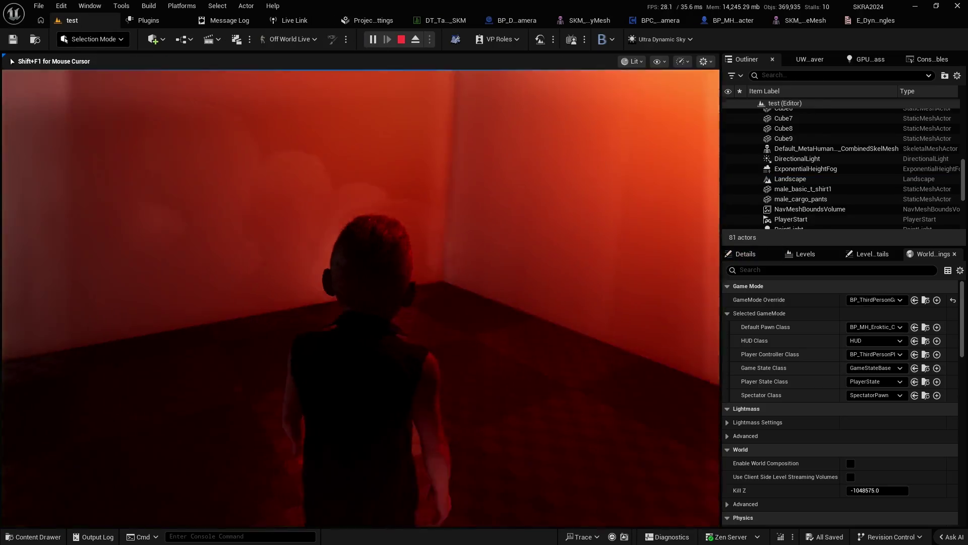
key(w)
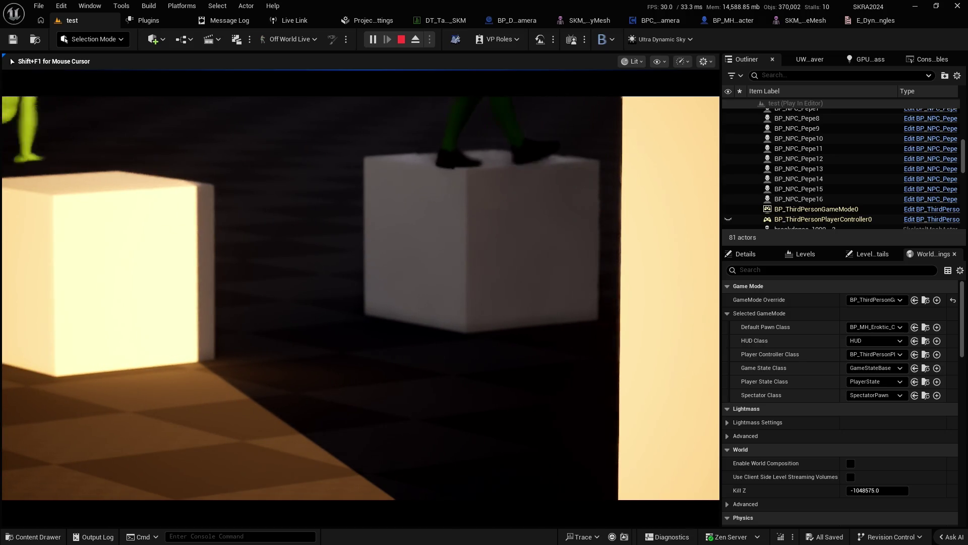
key(Escape)
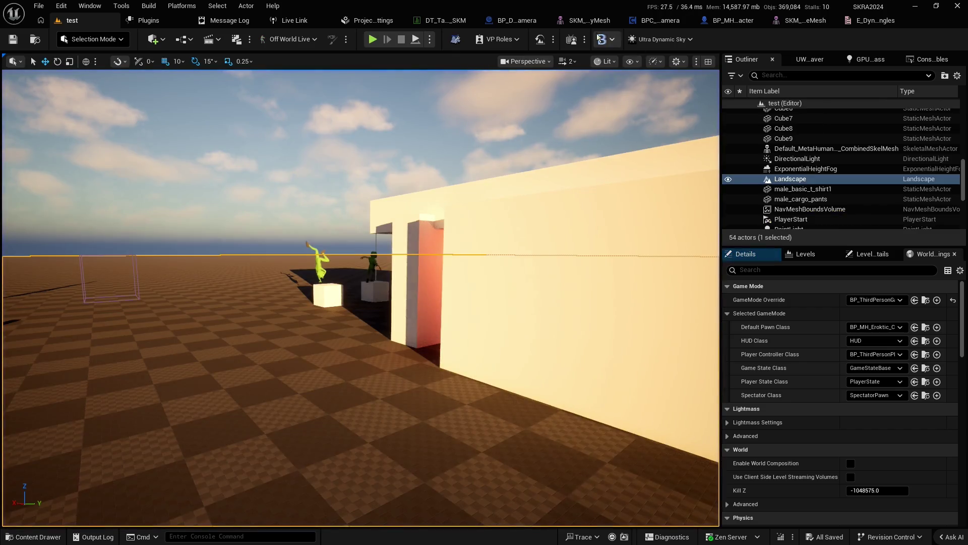
click(658, 20)
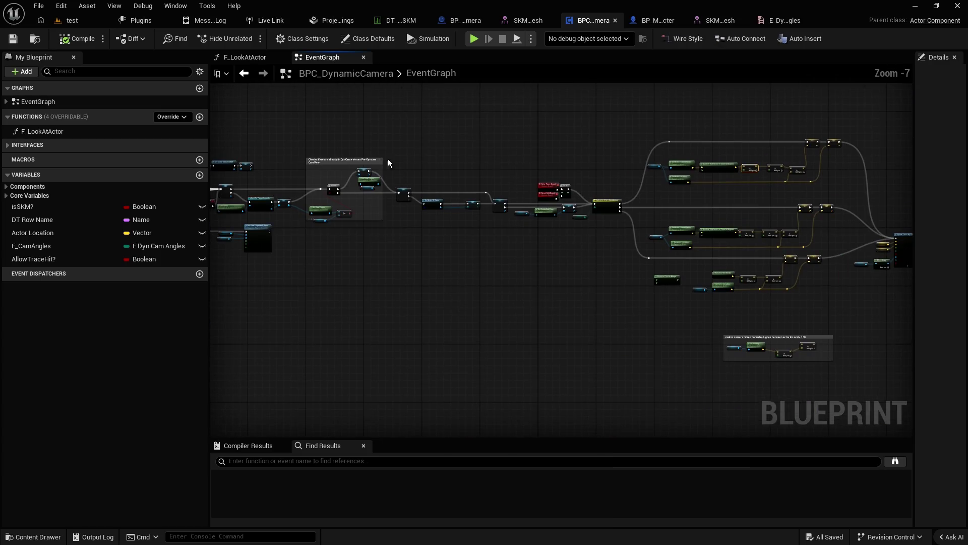
Step: Add a Print String node between Do N's Exit and Switch on E_Dyn_CamAngles
scroll(633, 153, up, 1)
scroll(323, 151, up, 3)
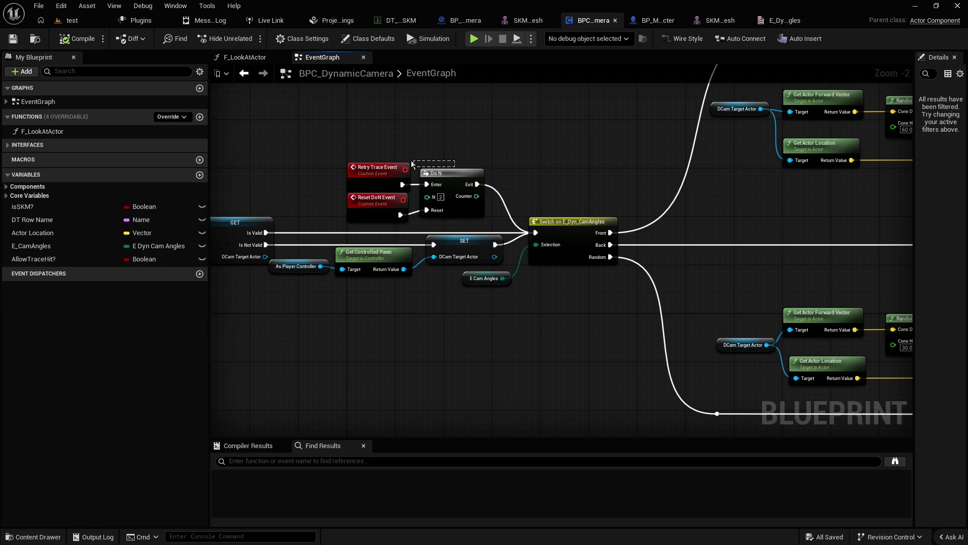
mouse_move(352, 150)
mouse_down()
mouse_move(456, 196)
mouse_move(407, 190)
mouse_up()
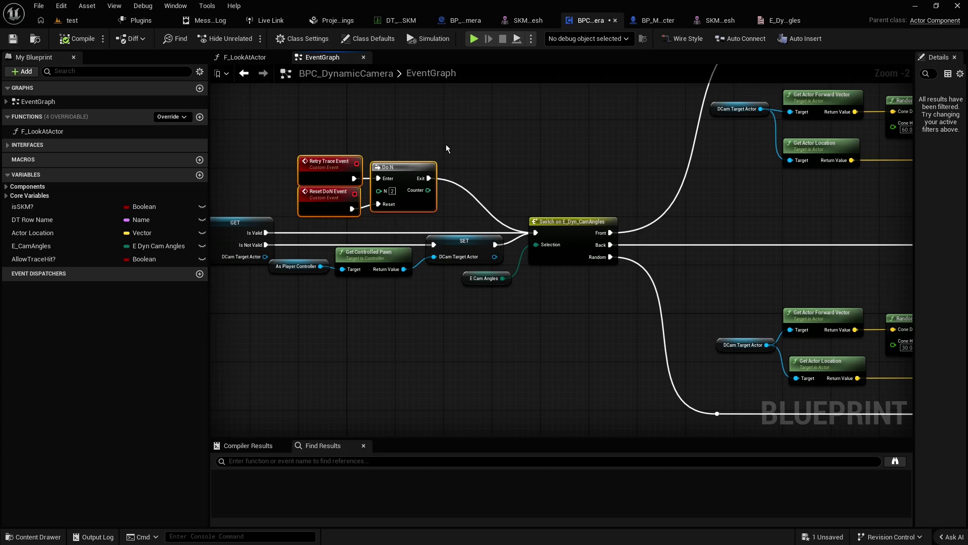
right_click(447, 148)
text(print)
key(Return)
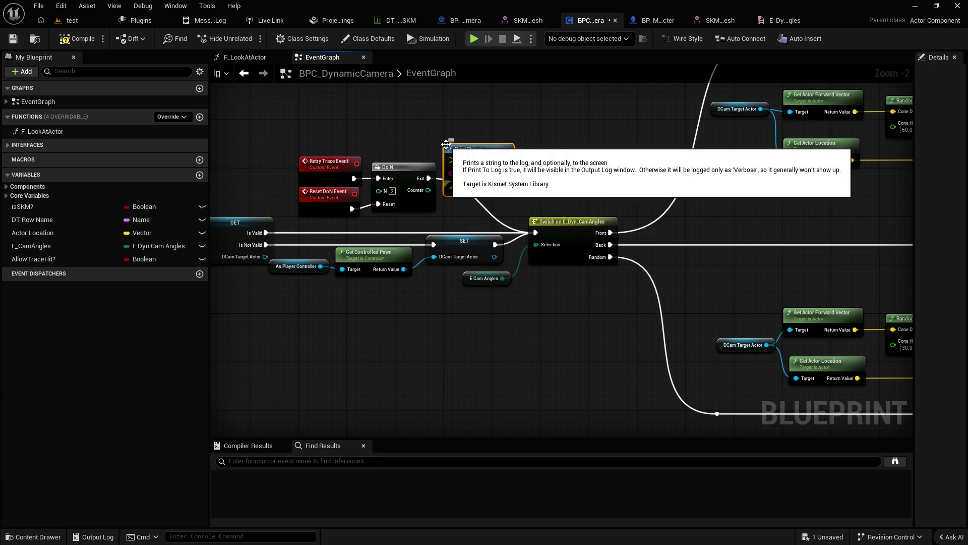
scroll(445, 185, up, 2)
drag(396, 180, 428, 157)
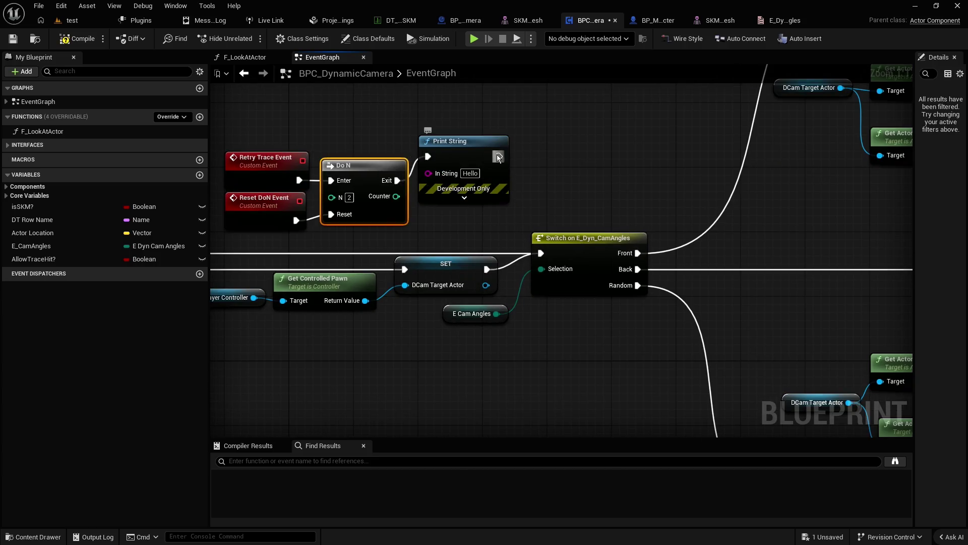
drag(499, 156, 540, 253)
Step: Set the Print String text to 'trace failed', duration 5, and text colour red
click(477, 173)
text(trace failed)
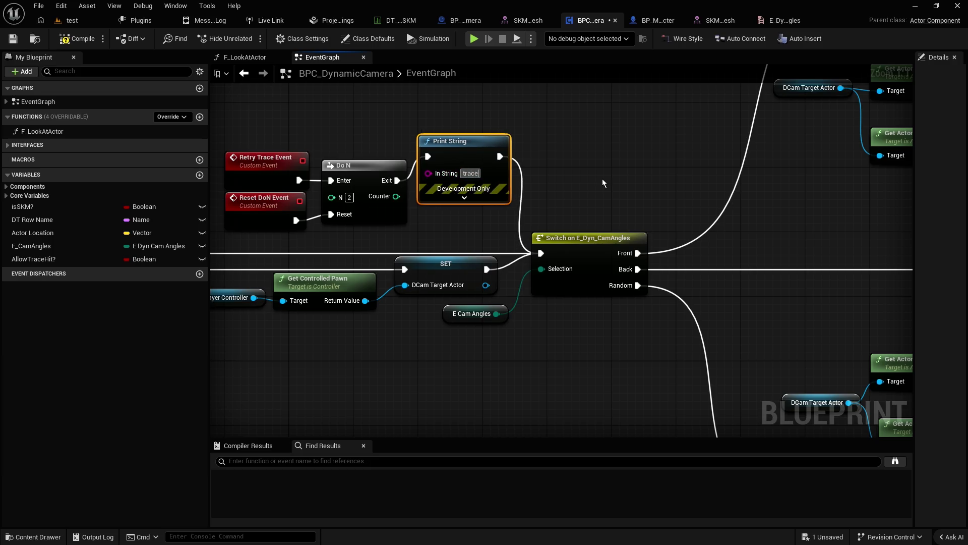
key(Return)
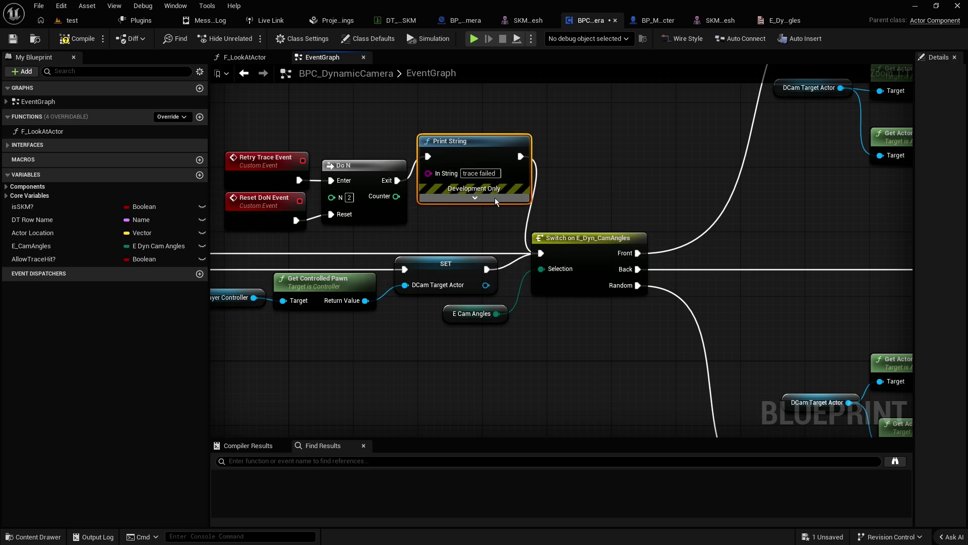
click(472, 197)
text(5)
key(Return)
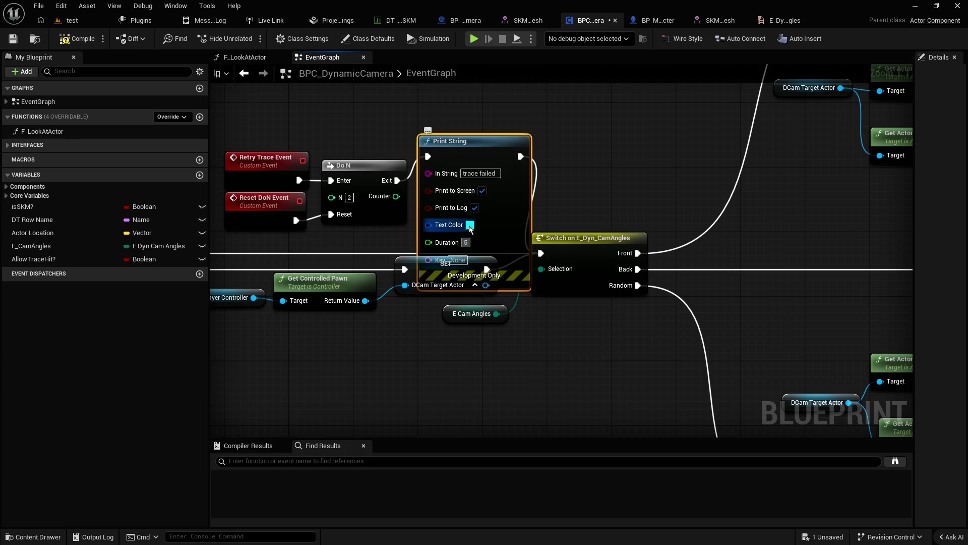
click(470, 225)
click(624, 469)
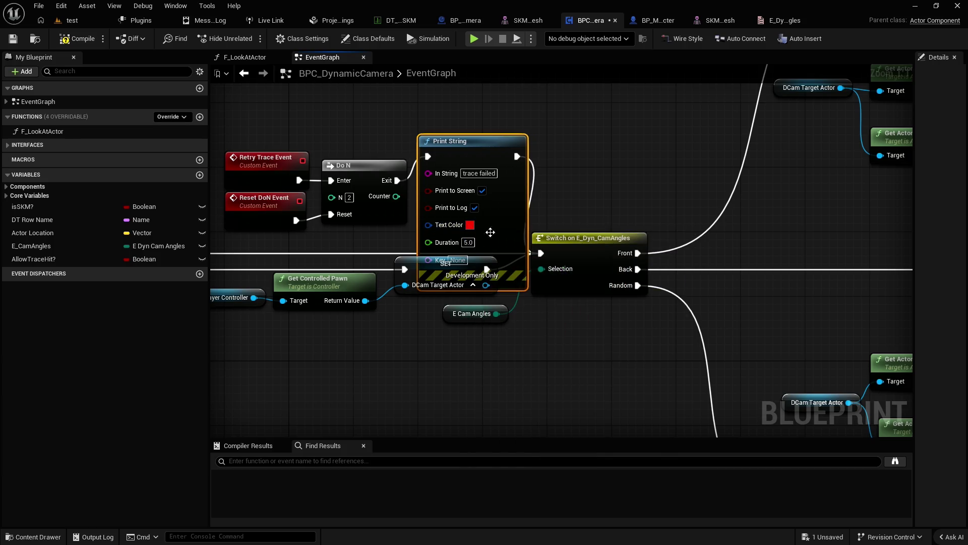
Step: Collapse Print String and arrange it beside Do N with the retry node group
drag(492, 227, 485, 178)
click(465, 235)
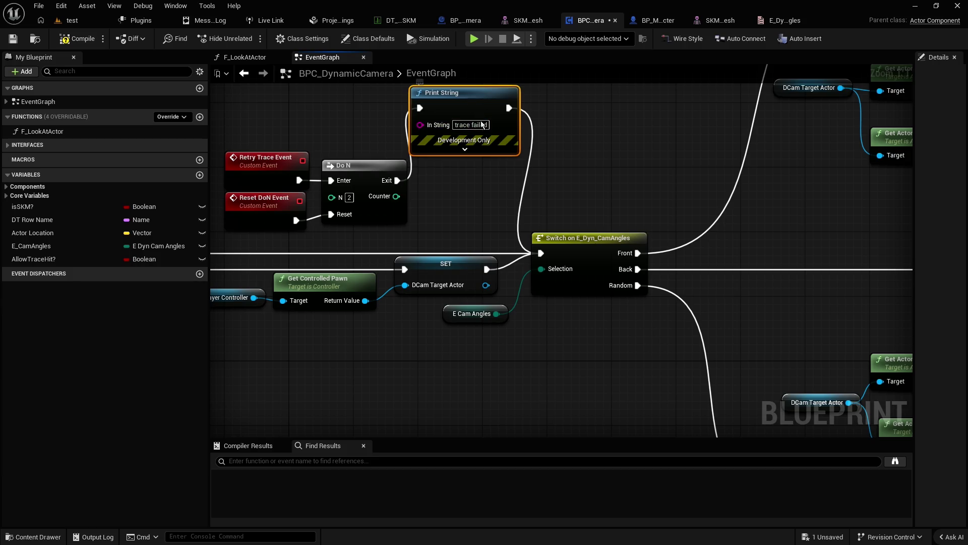
mouse_move(464, 92)
mouse_down()
mouse_move(472, 165)
mouse_move(224, 229)
mouse_up()
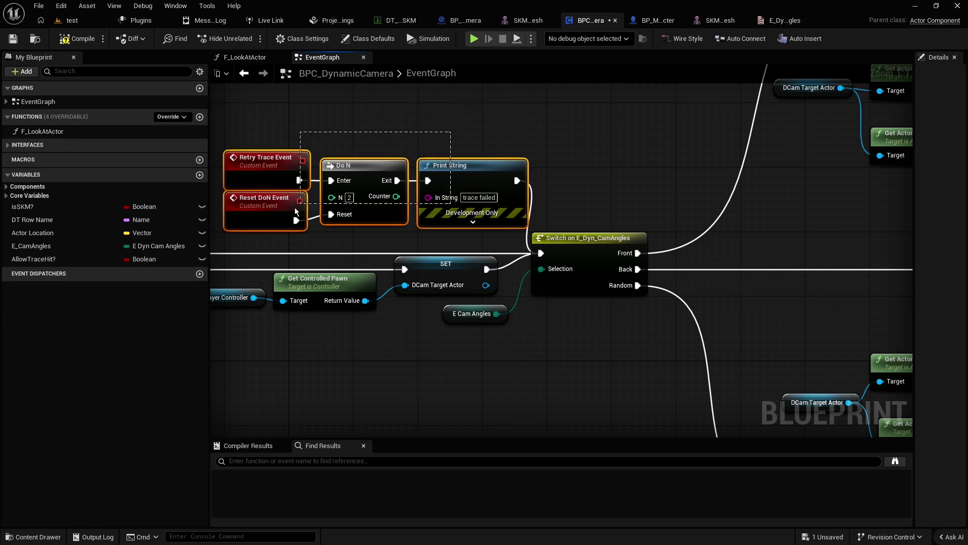
drag(447, 165, 440, 149)
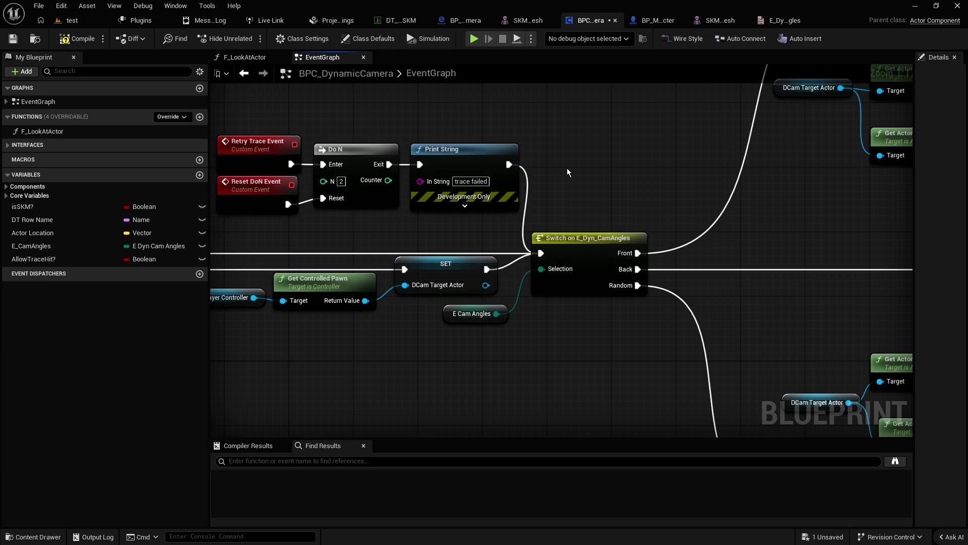
scroll(575, 172, down, 2)
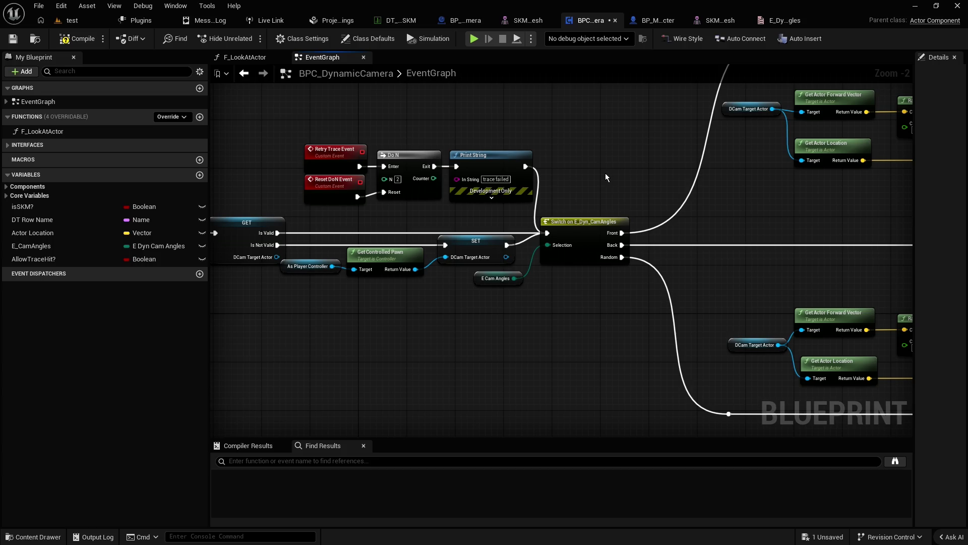
scroll(605, 174, up, 2)
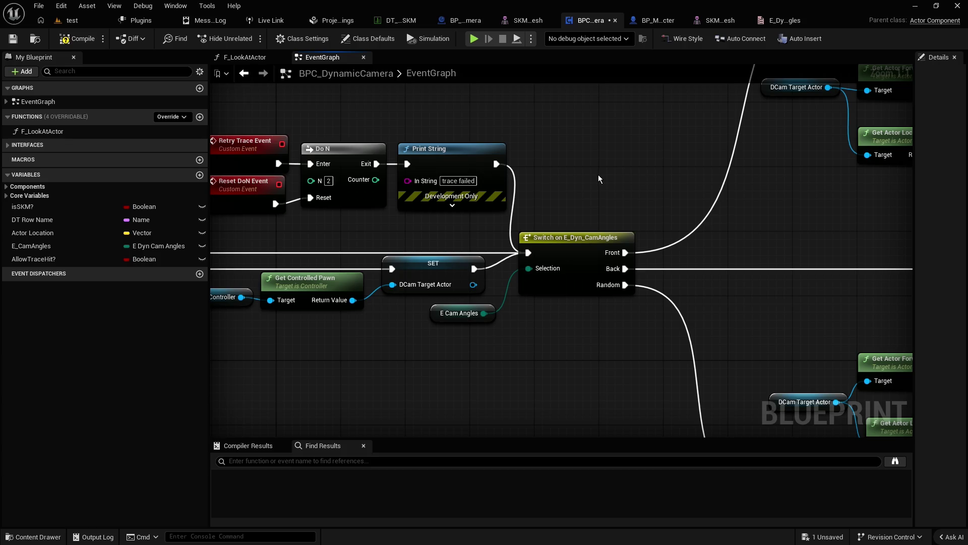
scroll(598, 175, down, 3)
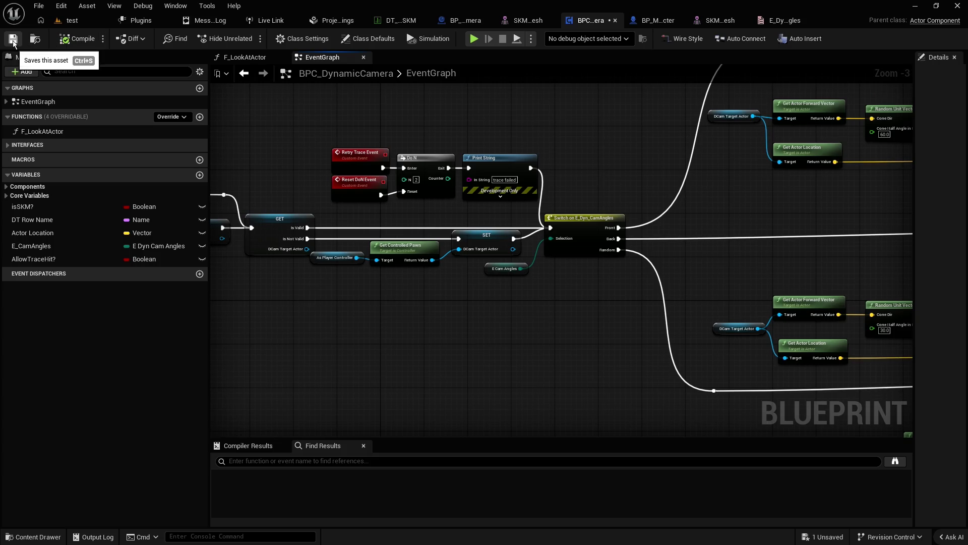
click(71, 20)
Step: Play the level to watch the 'trace failed' messages, then stop the session
key(alt+p)
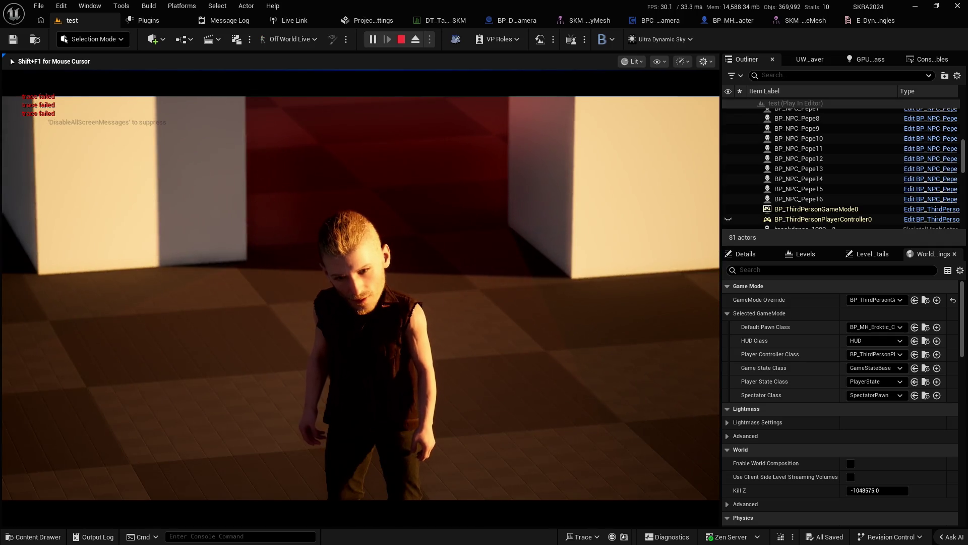
key(Escape)
Step: In the BPC_DynamicCamera graph, change the Do N node's N to 3
click(658, 25)
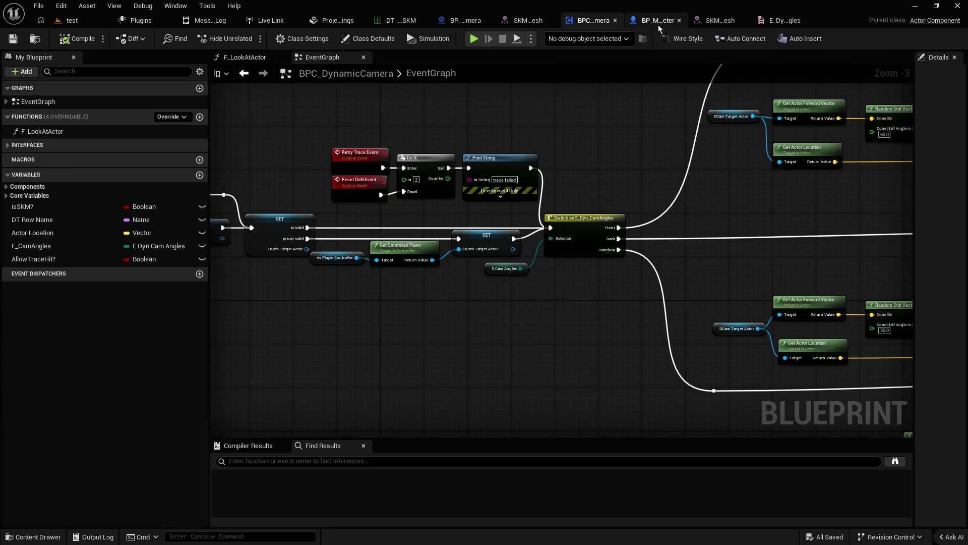
click(416, 180)
text(3)
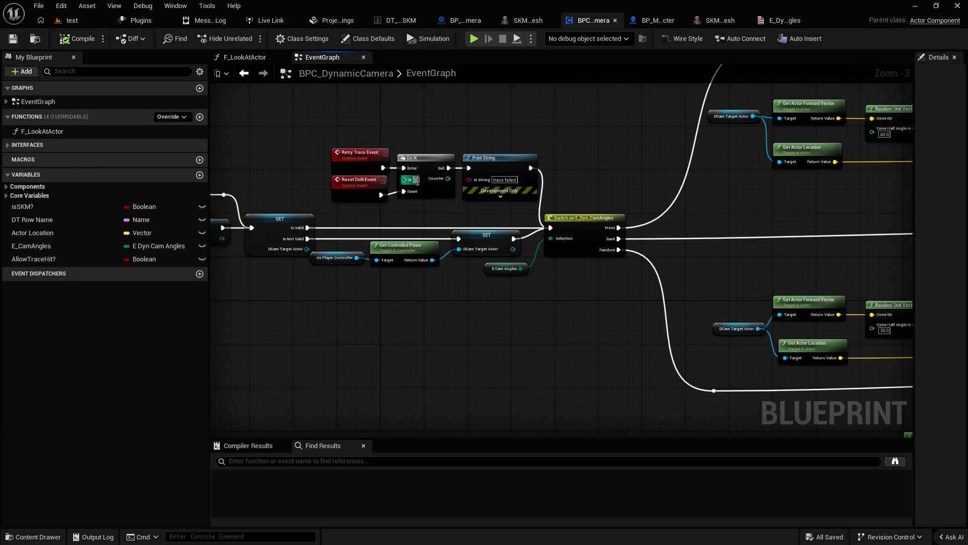
click(437, 202)
Step: Change the Print String message to 'Line Trace FAILED' and save the blueprint
scroll(481, 143, up, 3)
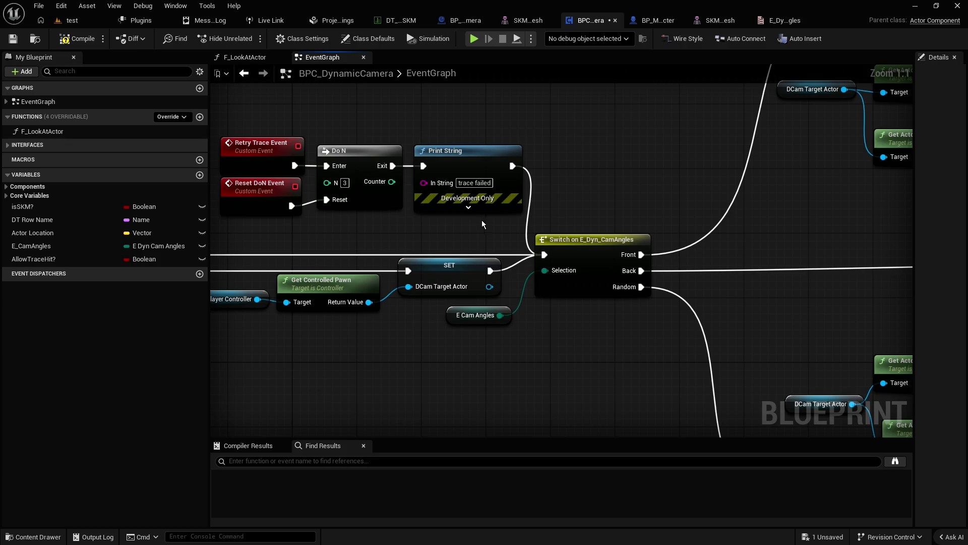
click(467, 184)
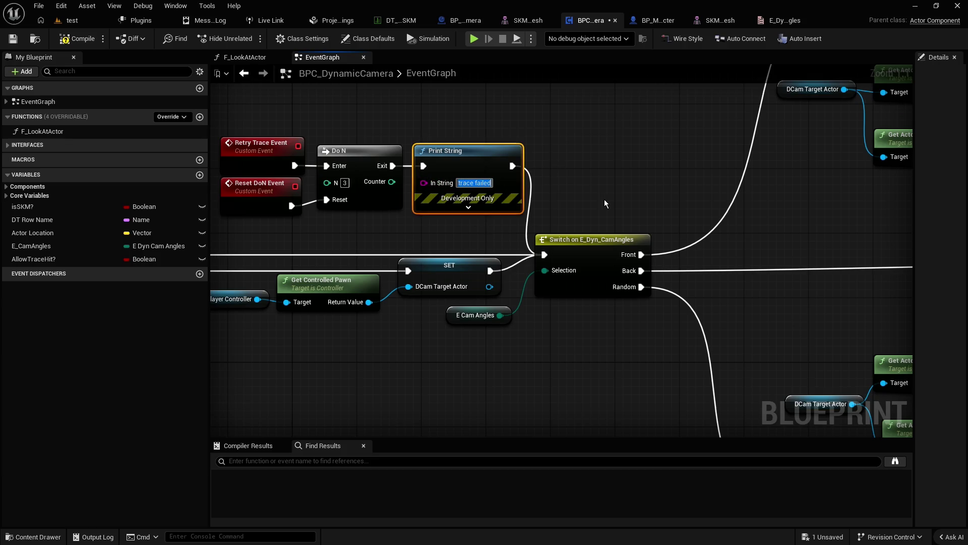
key(BackSpace)
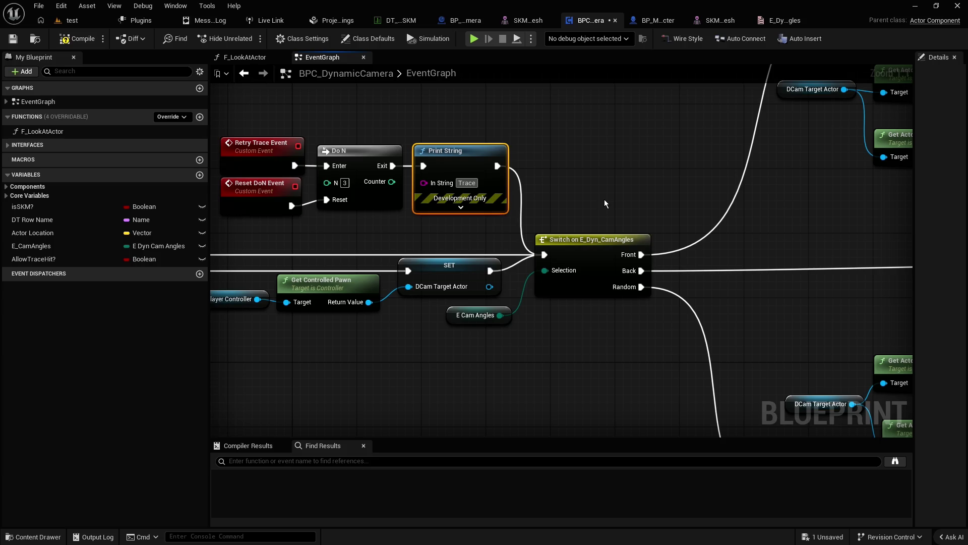
text(Line Tra)
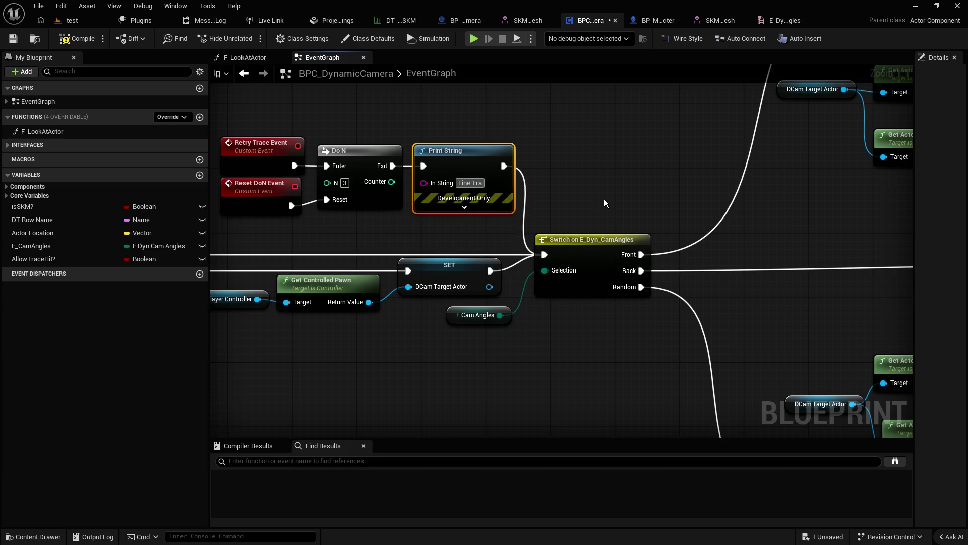
text(ce FAILED)
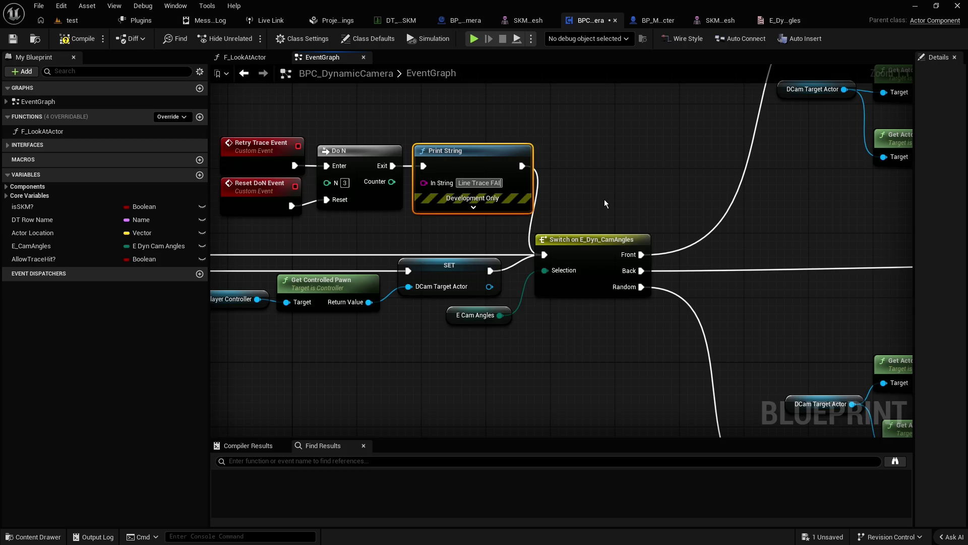
key(Return)
click(467, 214)
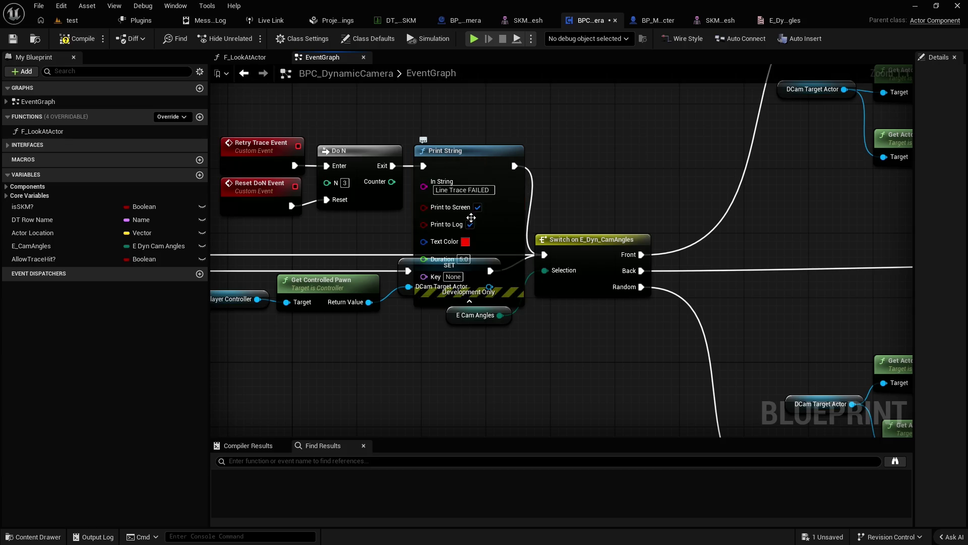
click(470, 302)
scroll(565, 183, down, 1)
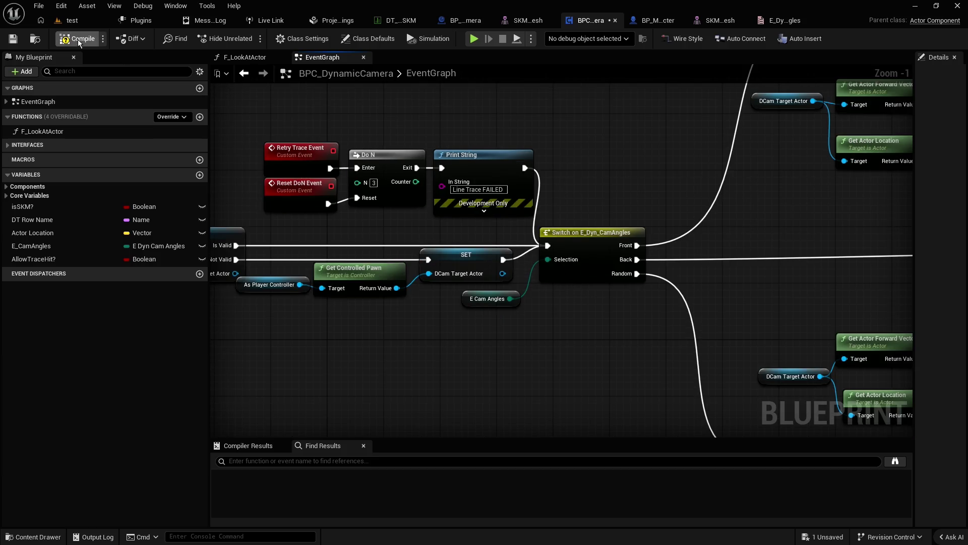
click(13, 39)
Step: Pan over the sphere trace and hit-result nodes, then switch back to the 'test' level
scroll(631, 143, down, 2)
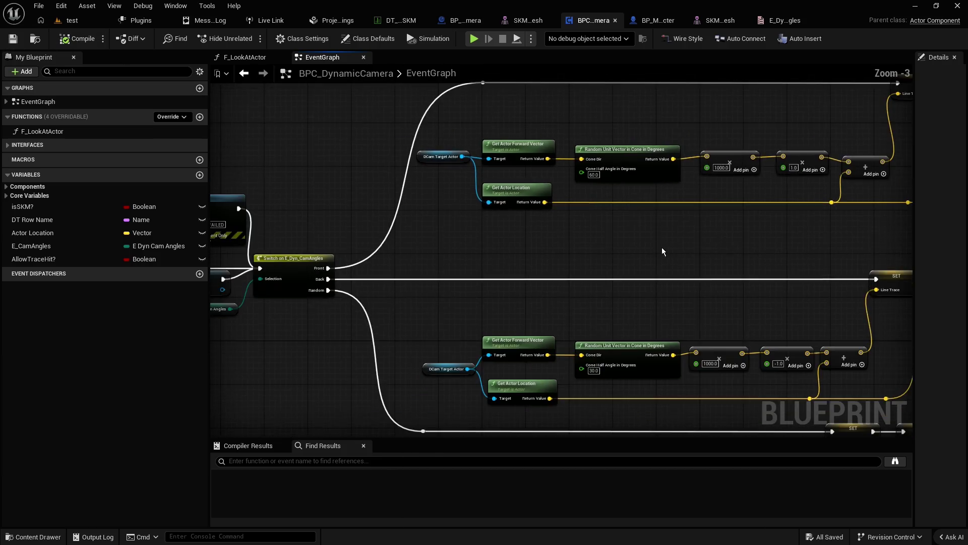
drag(548, 260, 436, 164)
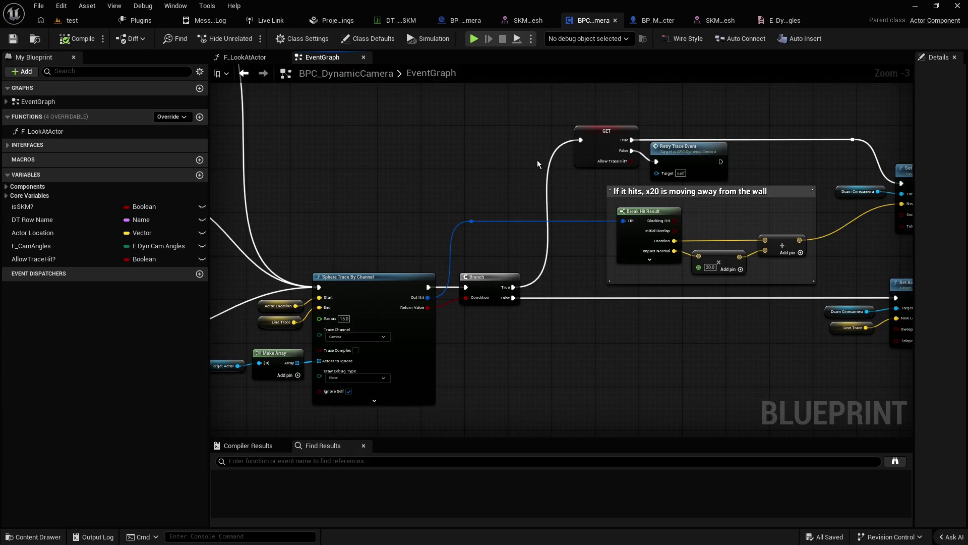
scroll(599, 163, up, 3)
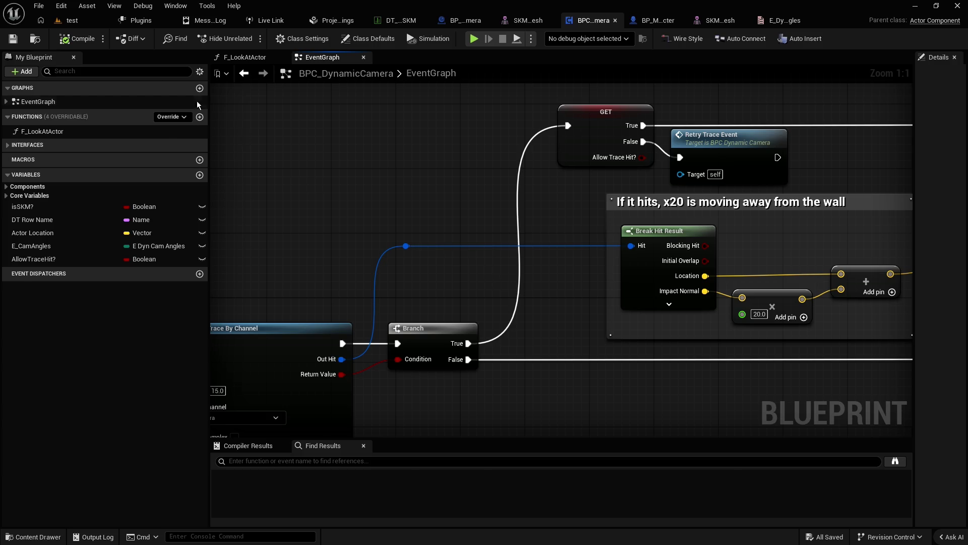
click(76, 21)
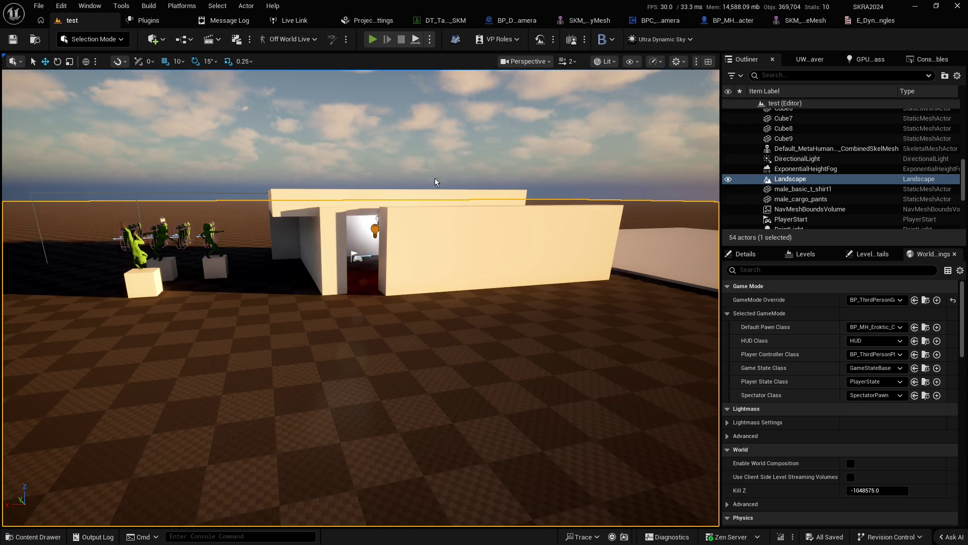
Step: Run a brief Play In Editor session, stop it, and bring up BP_Dyn_Cinecamera's graph
key(alt+p)
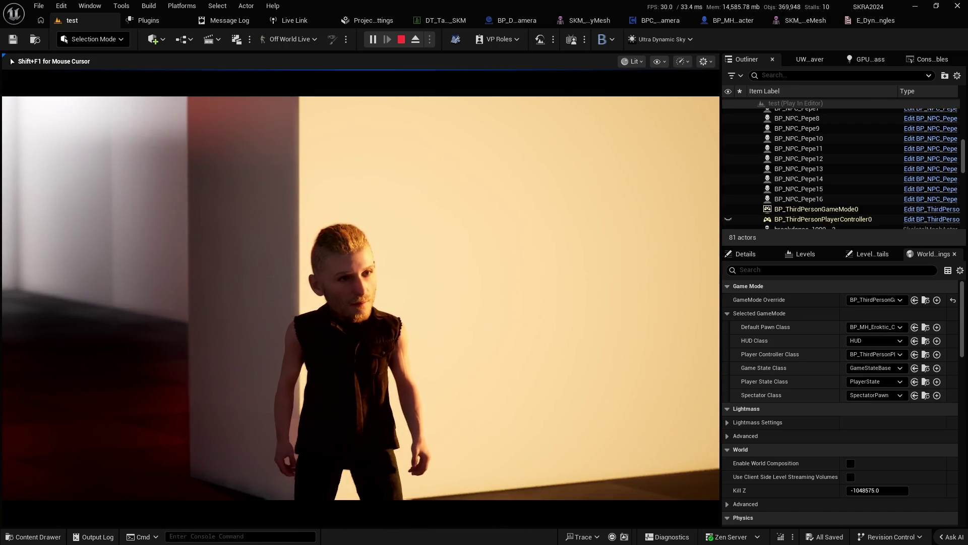
key(Escape)
click(509, 24)
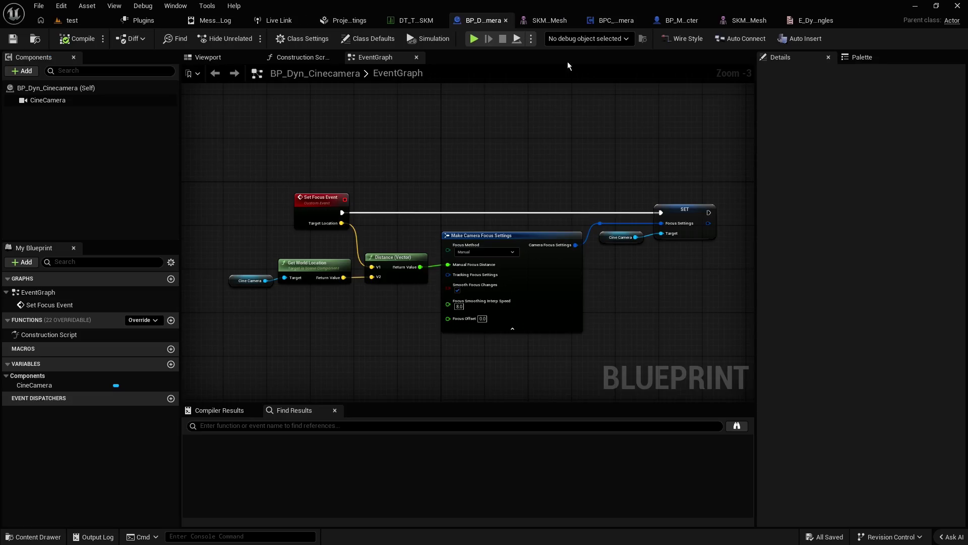
Step: In BPC_DynamicCamera, change the forward cone multiplier from 1000.0 to 300.0
click(623, 23)
scroll(453, 178, down, 2)
scroll(707, 198, up, 2)
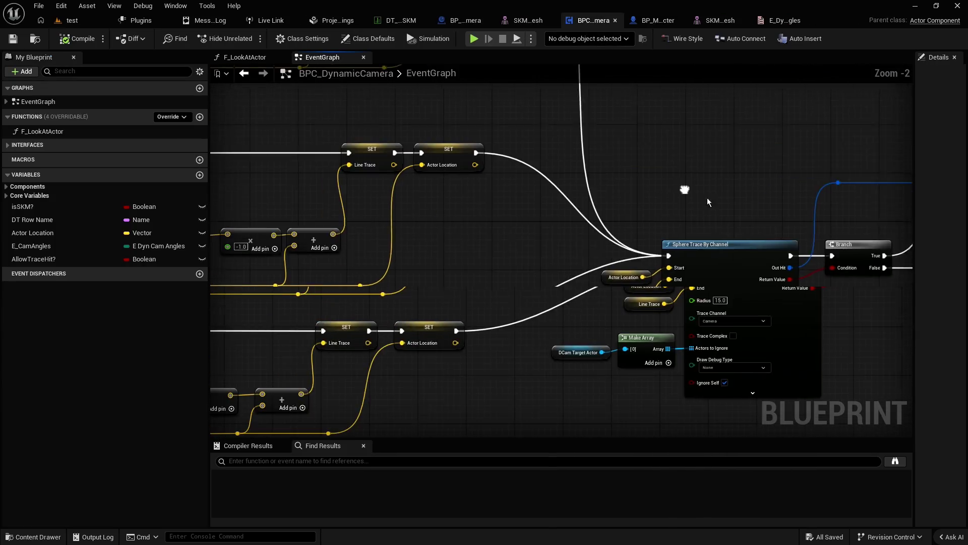
scroll(707, 198, down, 1)
mouse_move(471, 231)
mouse_down()
mouse_move(408, 222)
mouse_move(542, 274)
mouse_up()
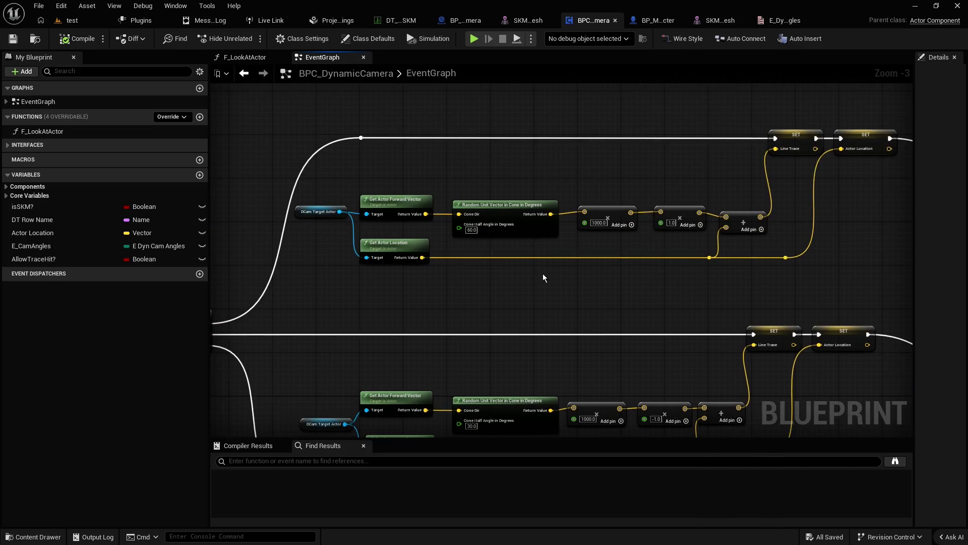
scroll(543, 274, up, 2)
click(632, 216)
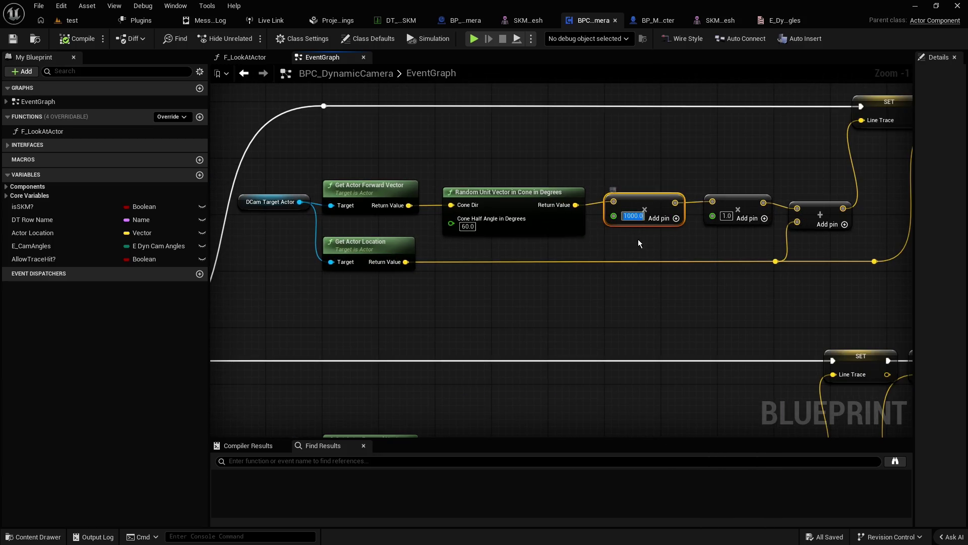
text(300)
key(Return)
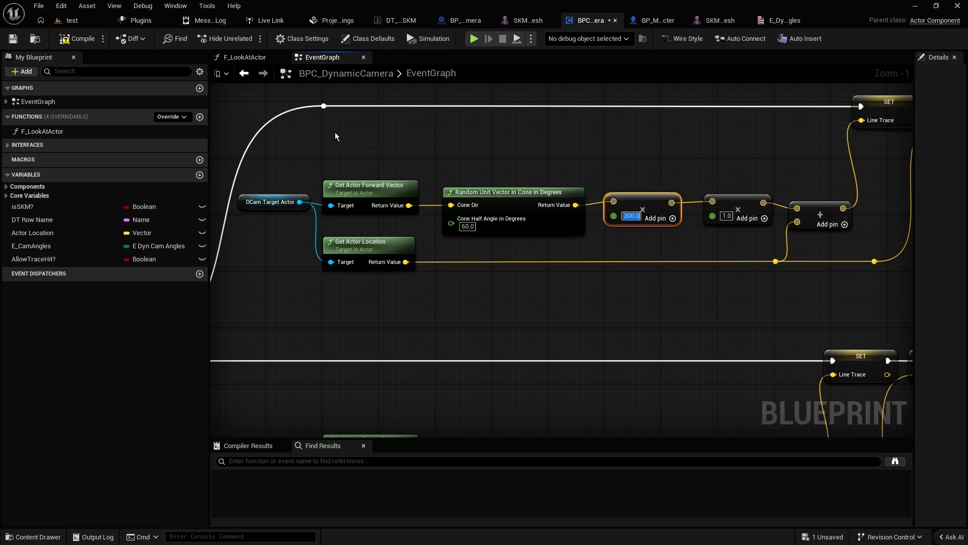
Step: Save the blueprint, then play-test the 'test' level walking the character forward
click(12, 38)
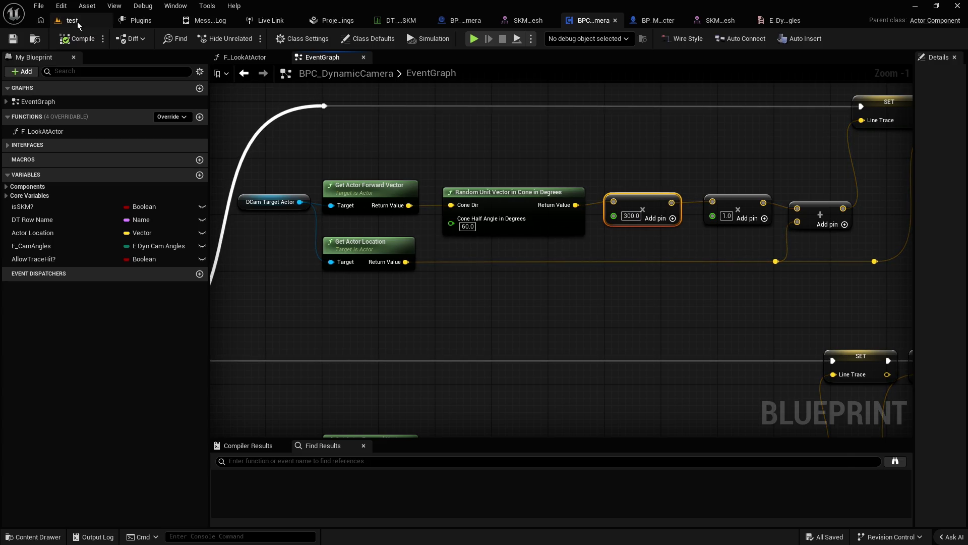
click(76, 21)
click(372, 39)
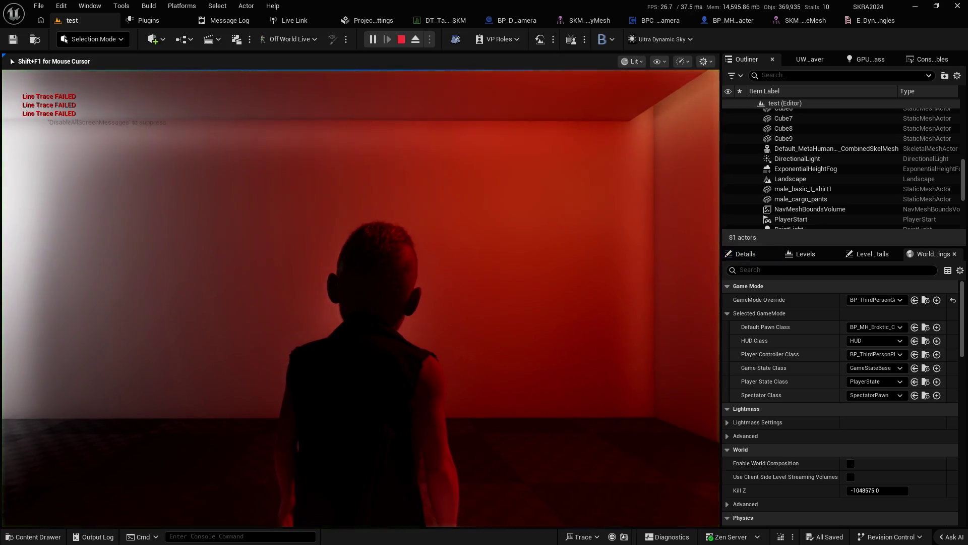
key(w)
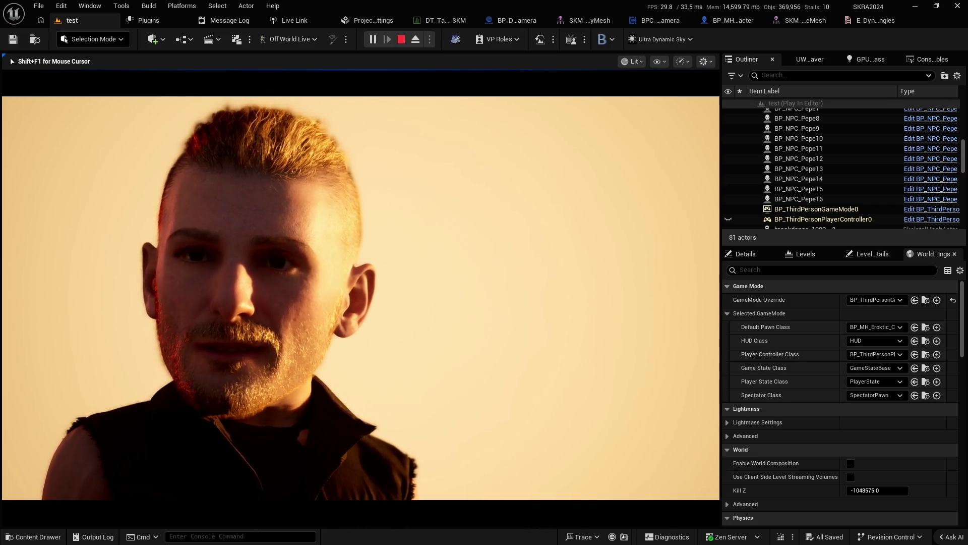
key(Escape)
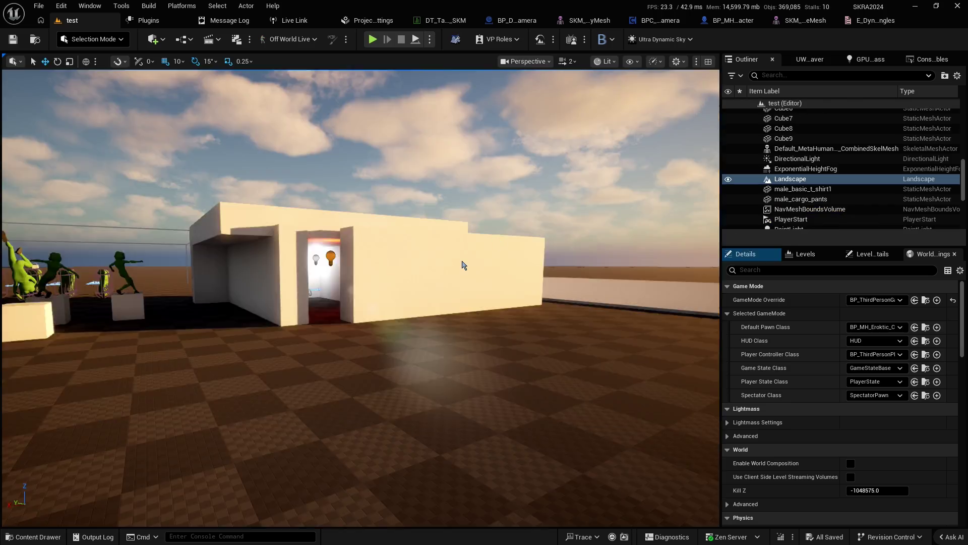
click(658, 20)
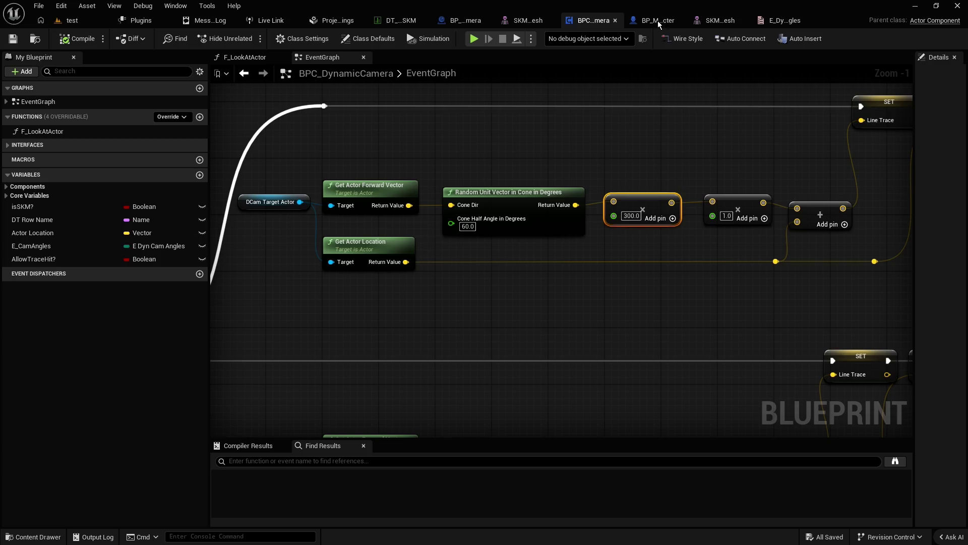
scroll(492, 170, down, 2)
click(499, 152)
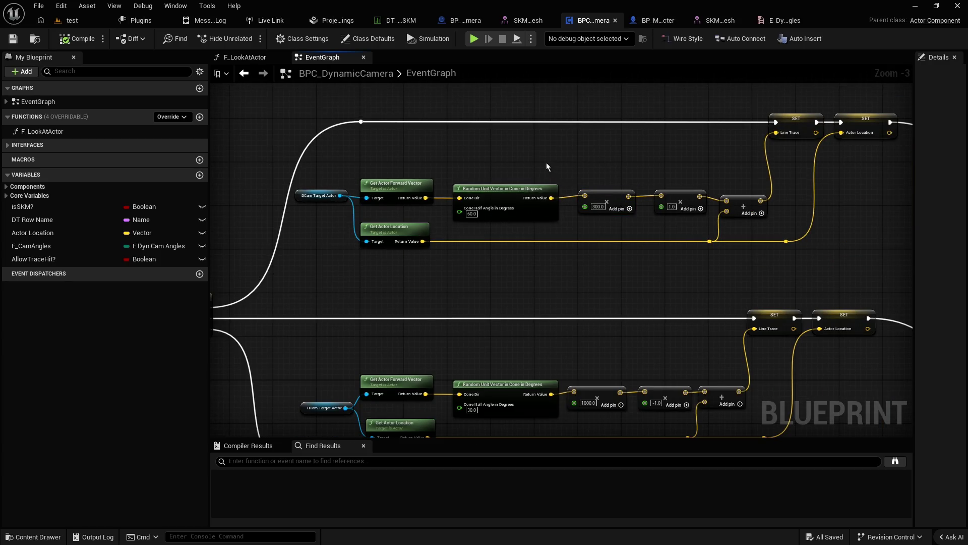
scroll(538, 159, up, 1)
scroll(364, 199, up, 2)
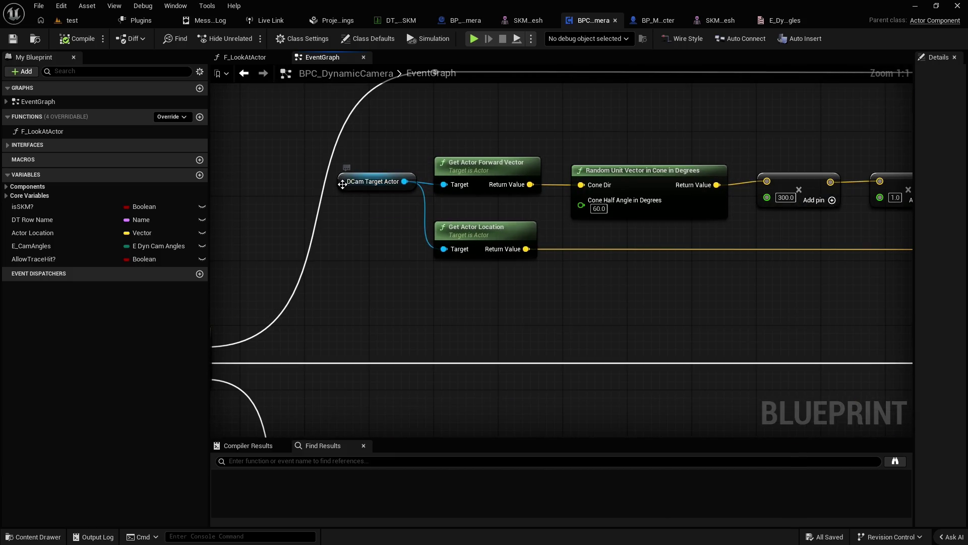
mouse_move(346, 183)
mouse_down()
mouse_move(353, 248)
mouse_move(339, 250)
mouse_up()
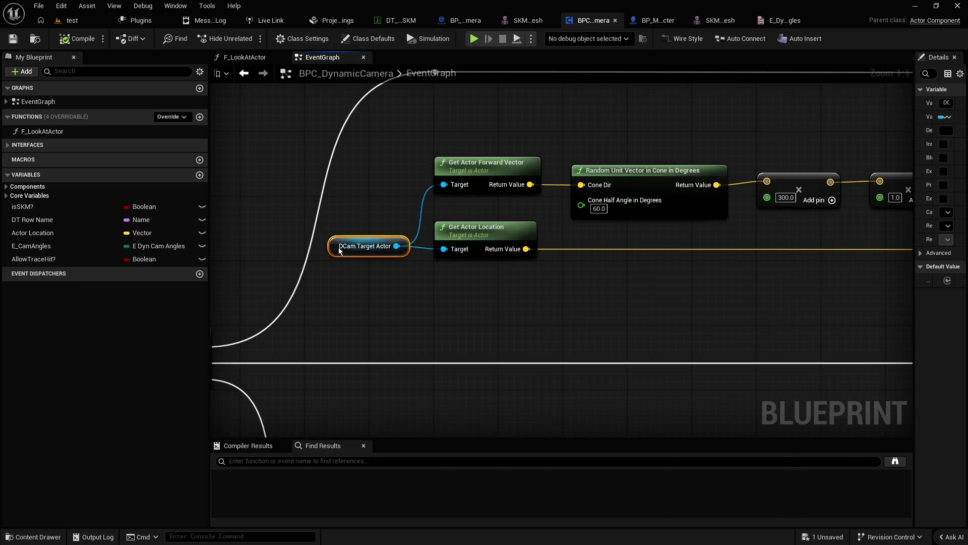
drag(914, 146, 812, 146)
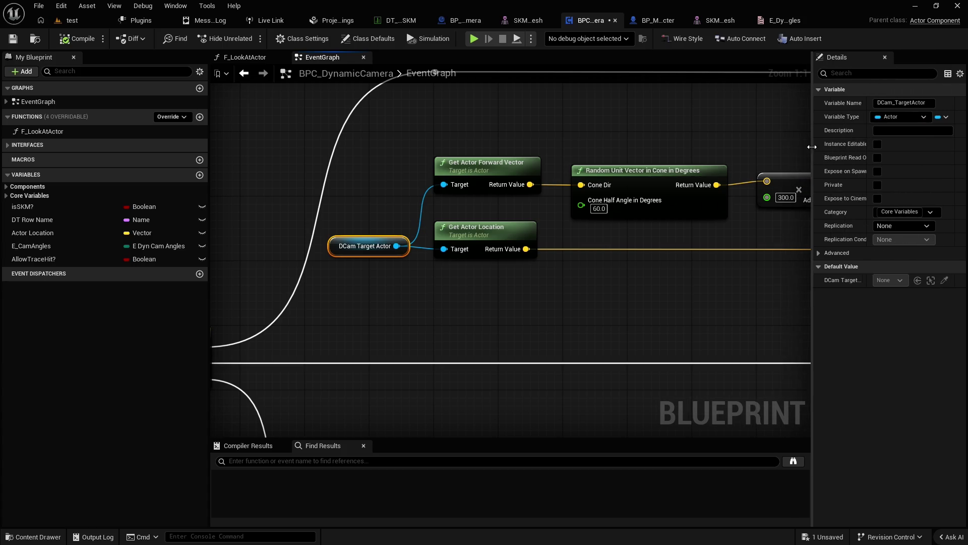
click(734, 144)
scroll(497, 132, down, 3)
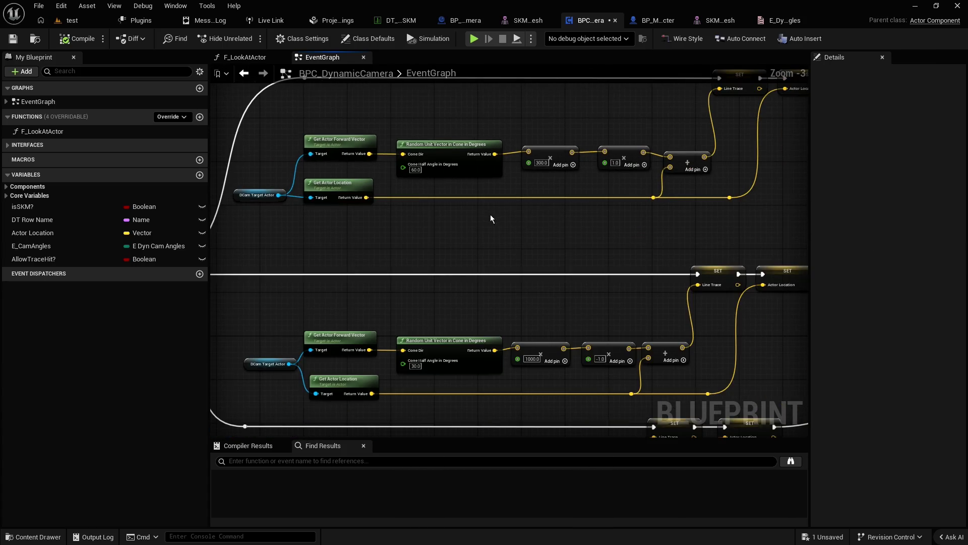
scroll(490, 214, down, 2)
scroll(401, 184, up, 2)
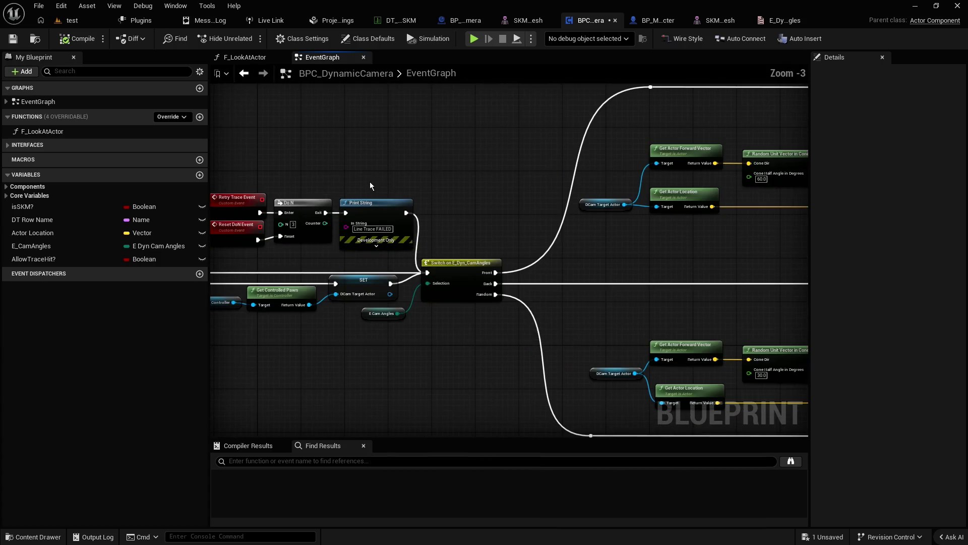
drag(370, 182, 497, 158)
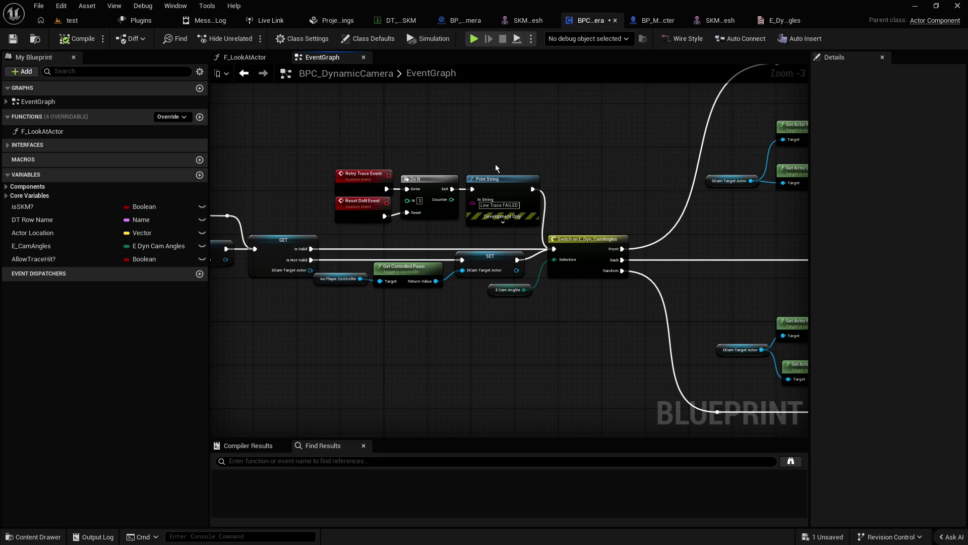
scroll(502, 149, up, 2)
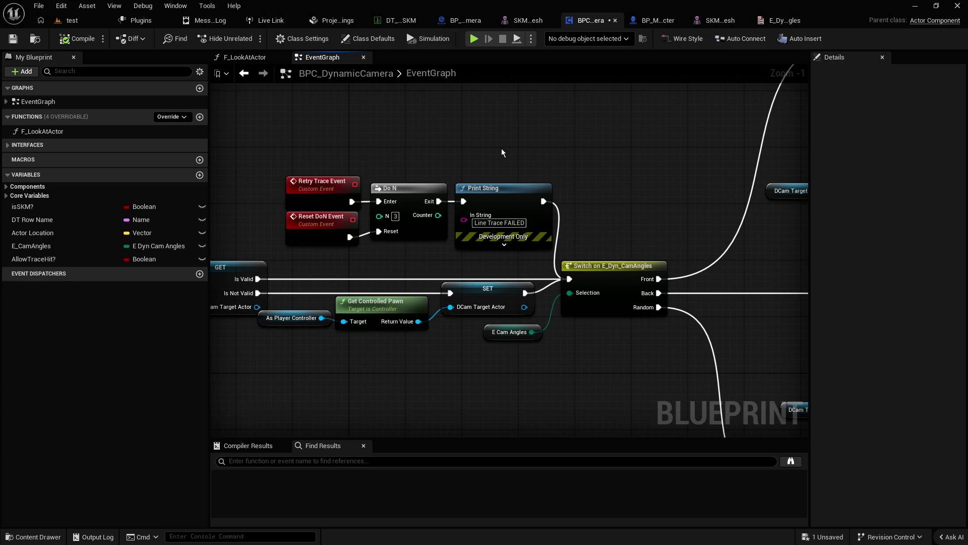
scroll(502, 150, down, 4)
drag(654, 195, 315, 183)
drag(532, 216, 321, 168)
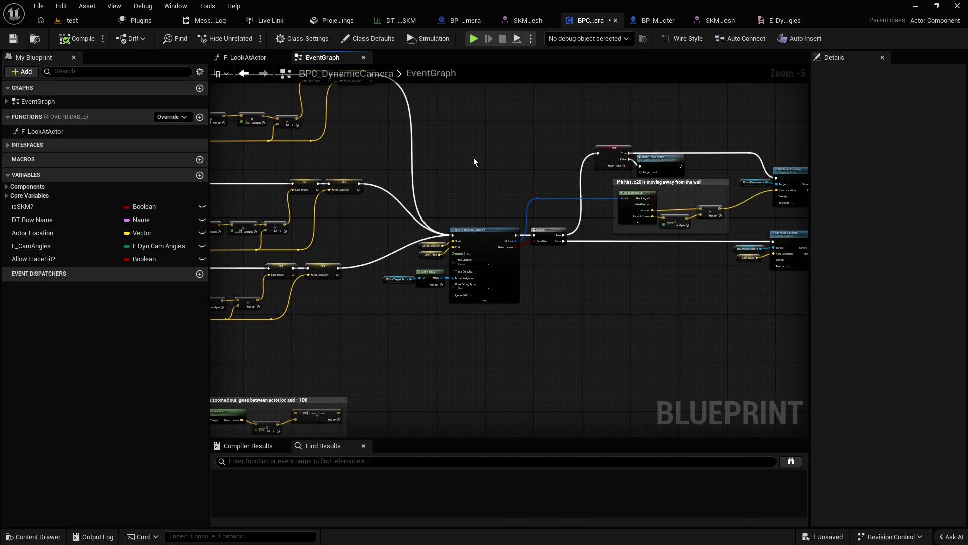
mouse_move(498, 161)
mouse_down()
mouse_move(454, 150)
mouse_move(362, 153)
mouse_up()
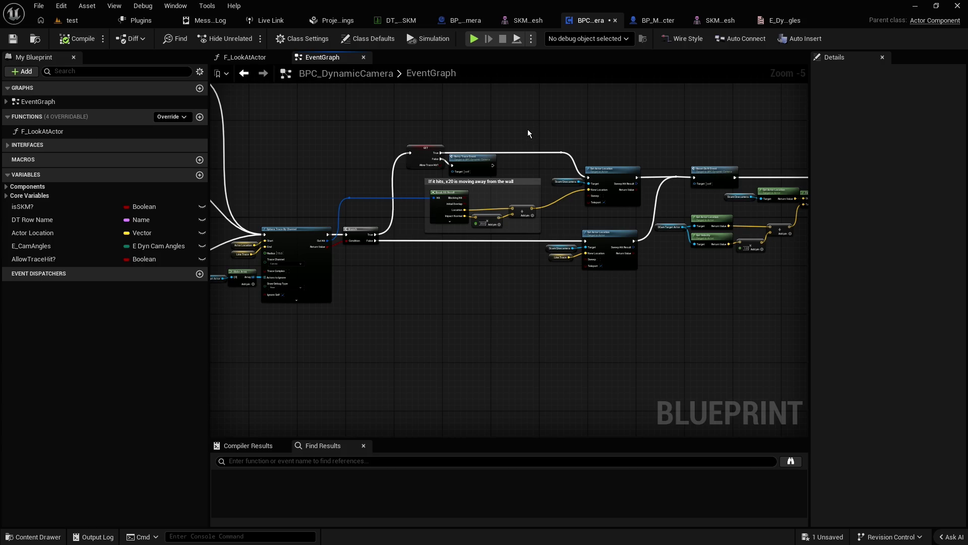
scroll(364, 181, up, 1)
scroll(364, 179, up, 1)
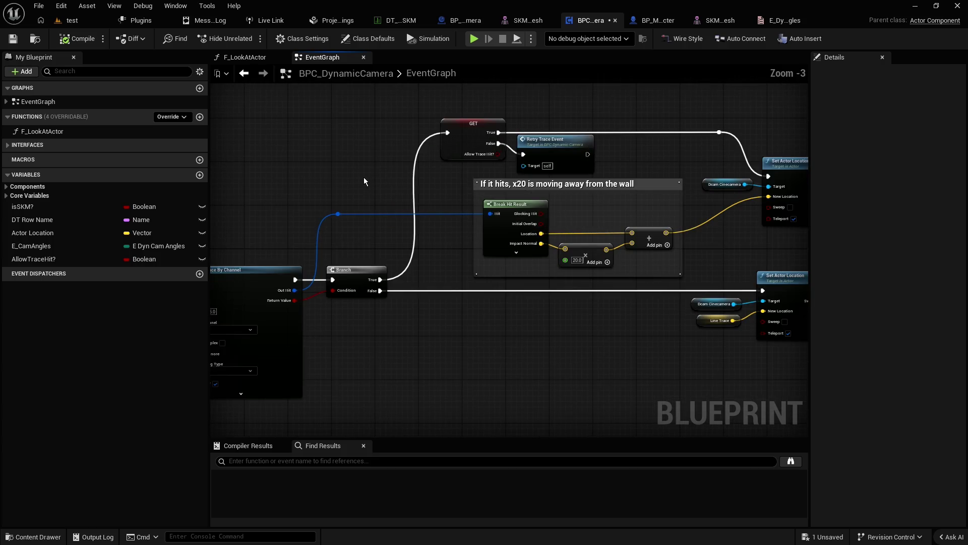
scroll(364, 179, down, 2)
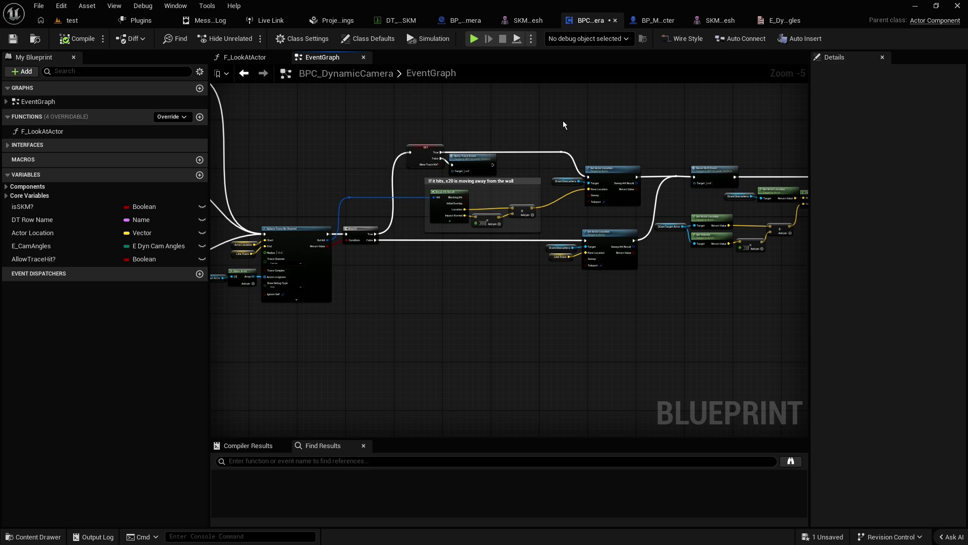
mouse_move(563, 124)
mouse_down()
mouse_move(519, 145)
mouse_move(527, 190)
mouse_move(562, 196)
mouse_up()
scroll(527, 191, up, 2)
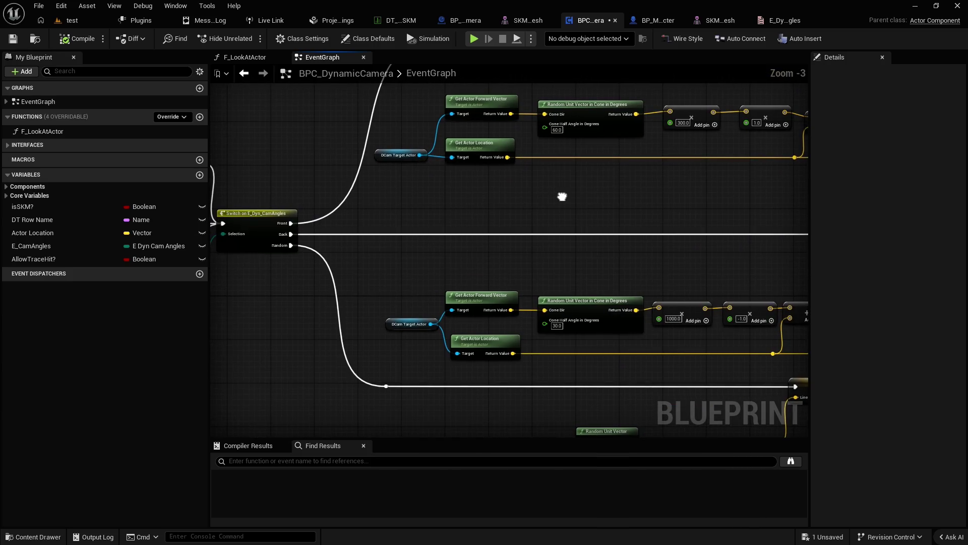
Step: Set the front Random Unit Vector in Cone node's Cone Half Angle to 45.0
scroll(562, 197, up, 2)
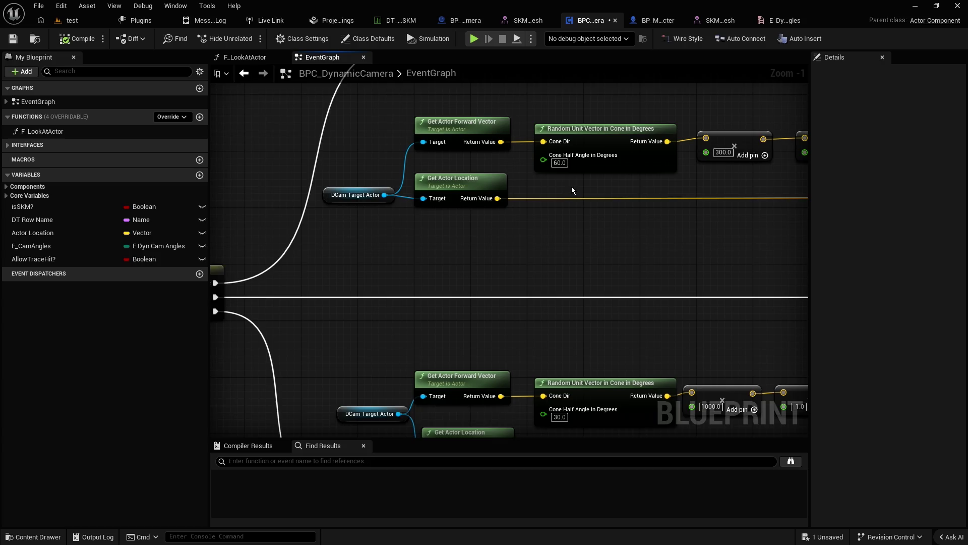
click(539, 167)
text(4)
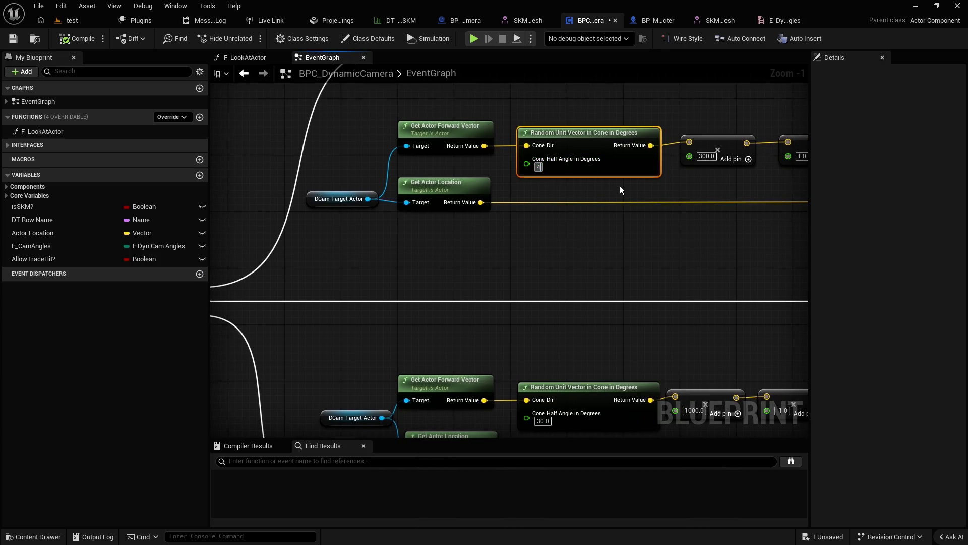
text(5)
click(699, 183)
Step: Compile and save the BPC_DynamicCamera blueprint
drag(698, 183, 636, 189)
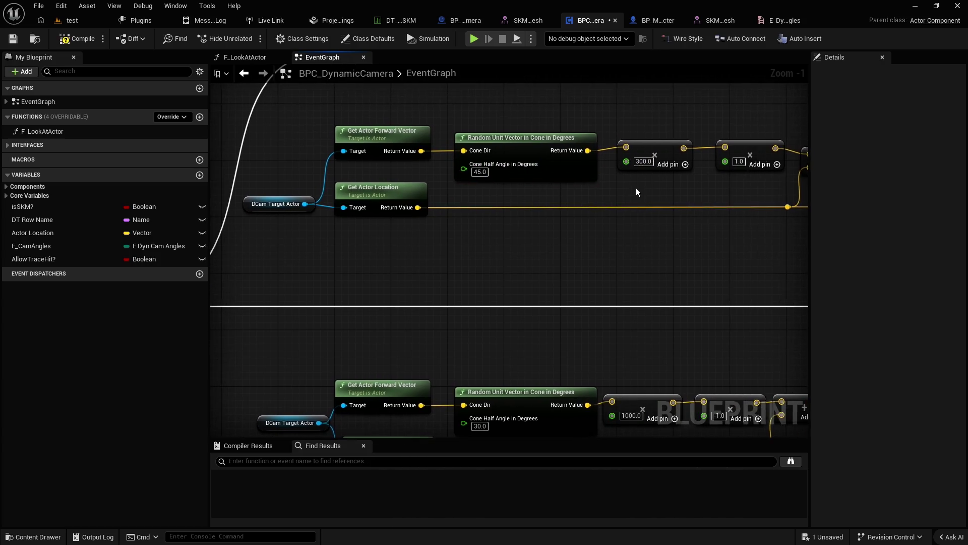
scroll(636, 189, down, 2)
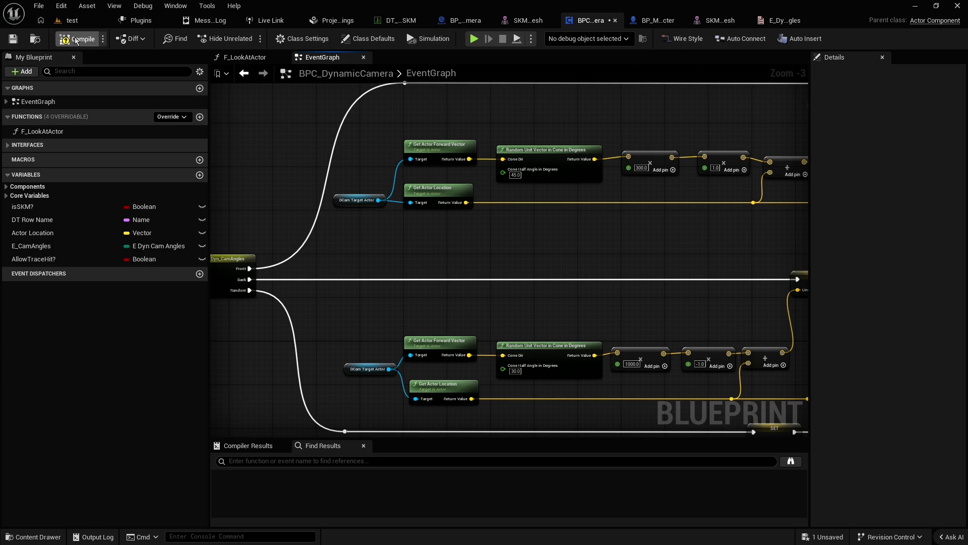
click(13, 39)
scroll(285, 129, down, 2)
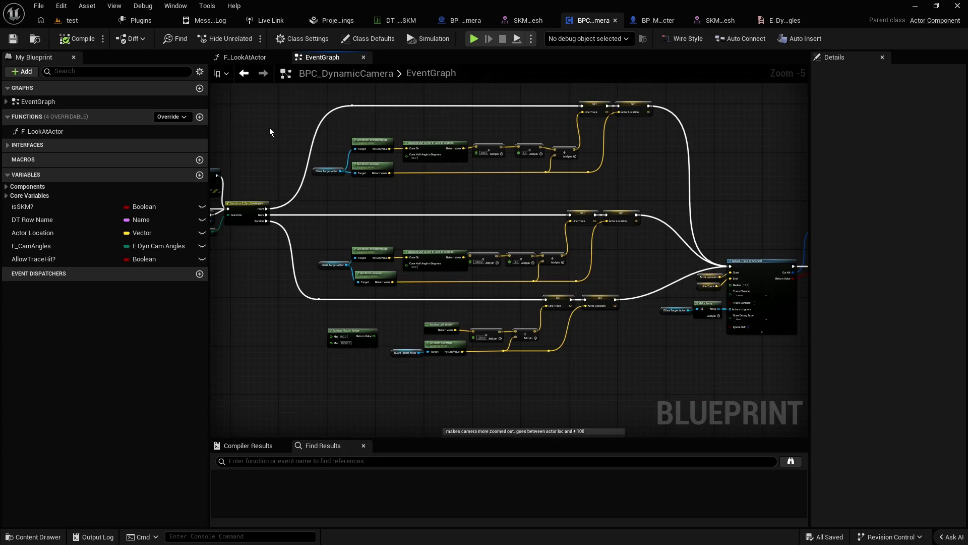
Step: Back in the 'test' level, search the Place Actors list for 'LEVEL'
click(70, 20)
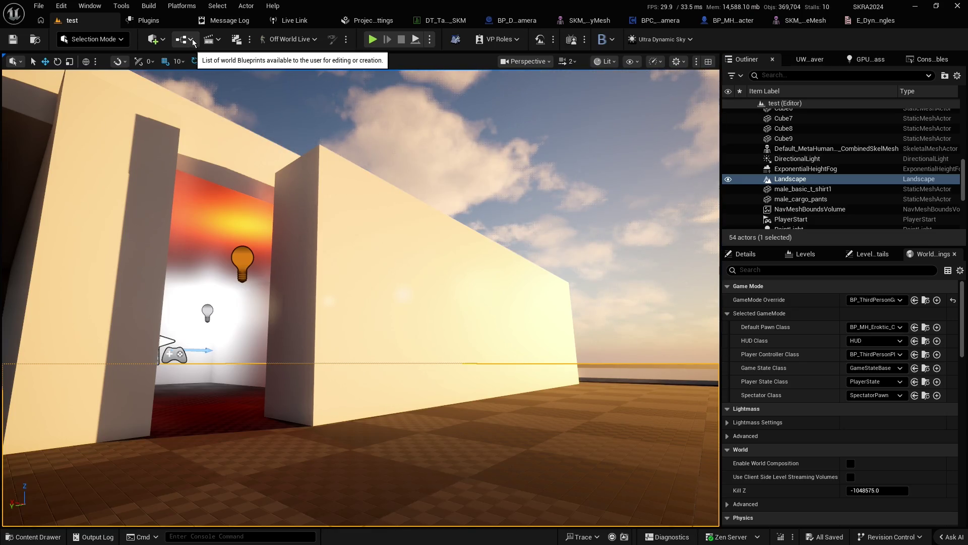
click(160, 39)
text(LEVEL)
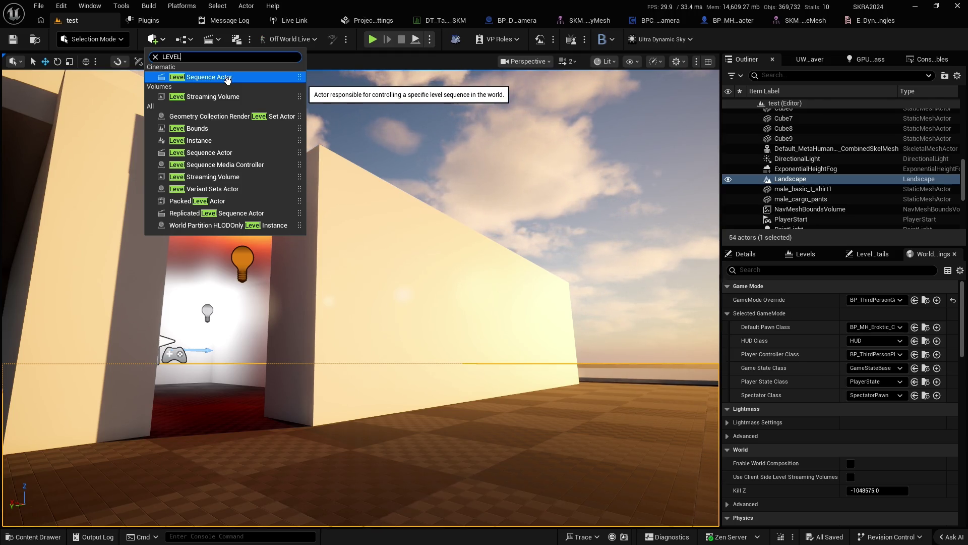
Step: Dismiss the actor list unchanged, move the viewport, and switch to the browser's YouTube results
key(Escape)
scroll(360, 298, down, 10)
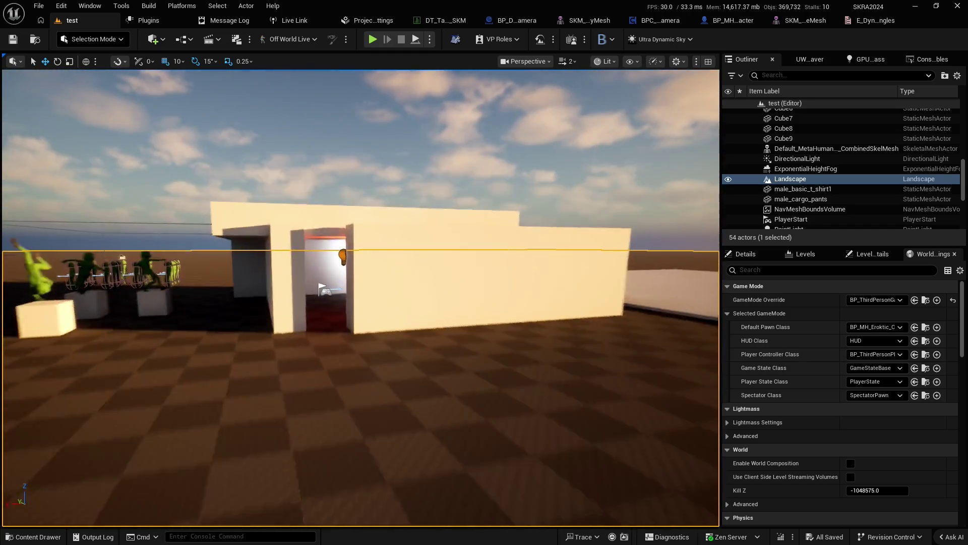
scroll(360, 297, up, 10)
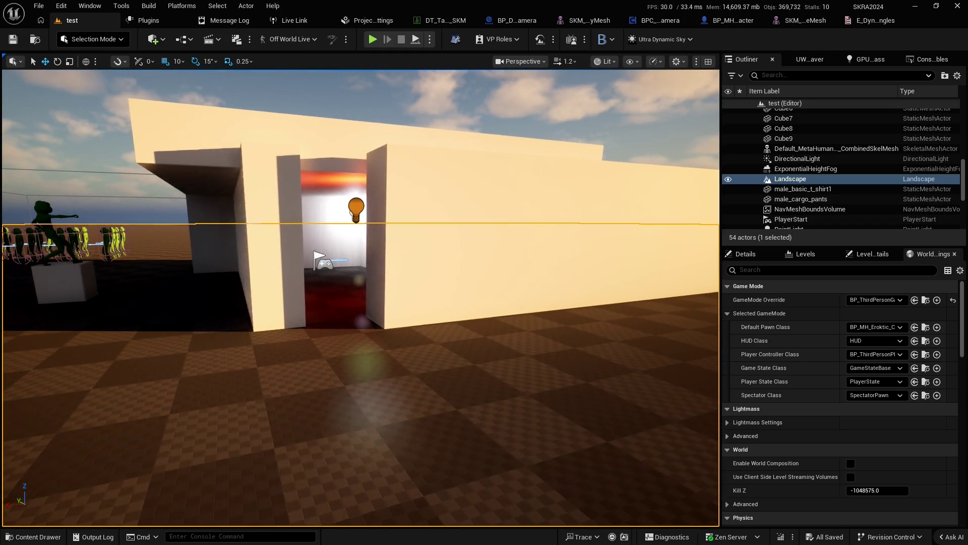
scroll(360, 298, up, 6)
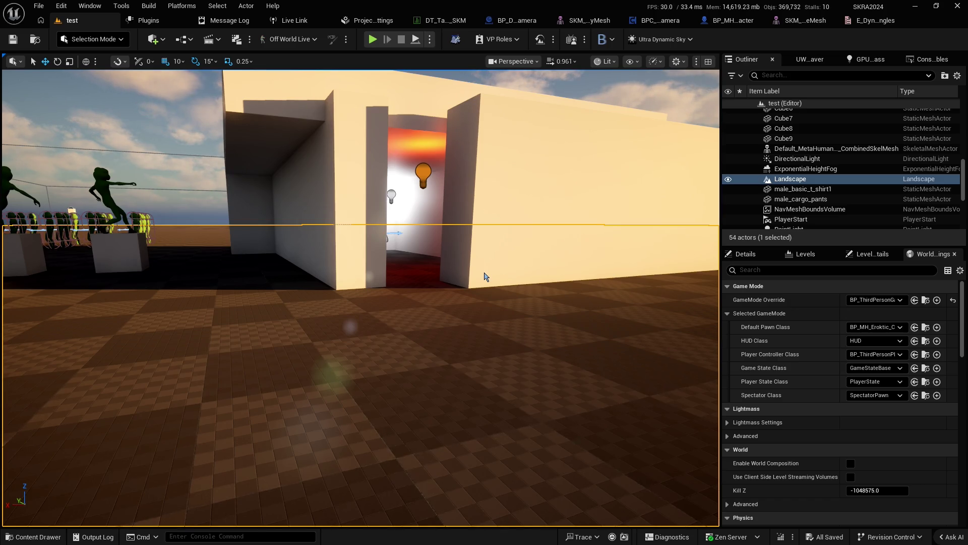
key(alt+Tab)
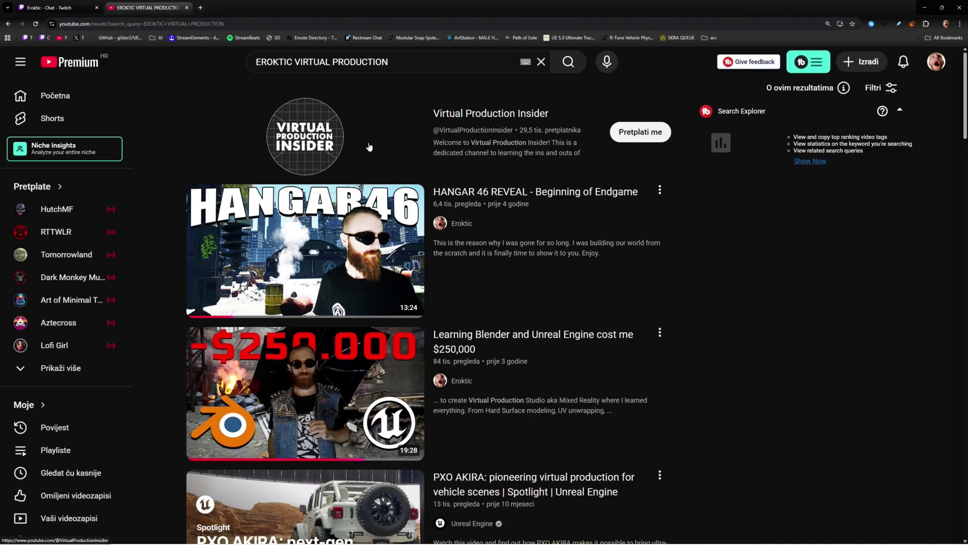
Step: Open the HANGAR 46 REVEAL video and toggle its playback a few times
mouse_move(312, 256)
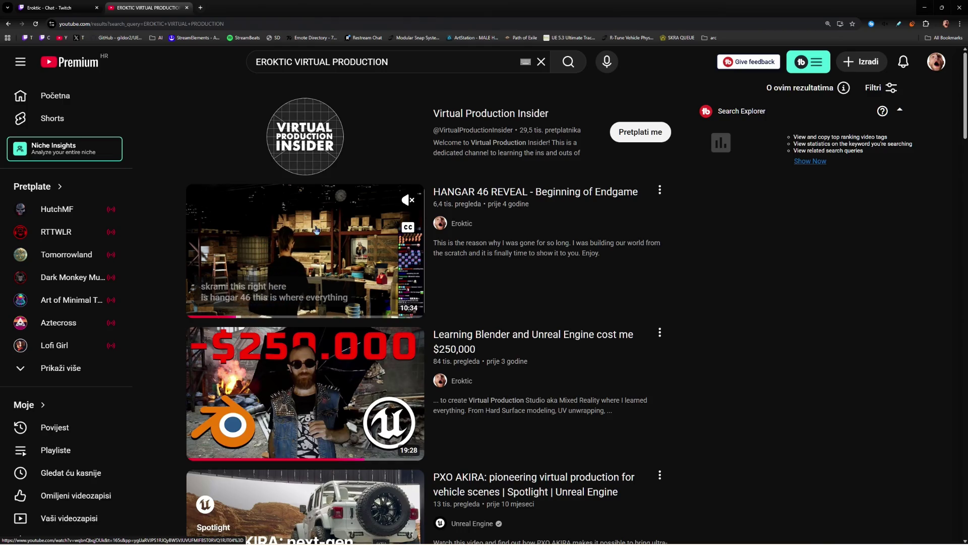
click(317, 229)
click(333, 326)
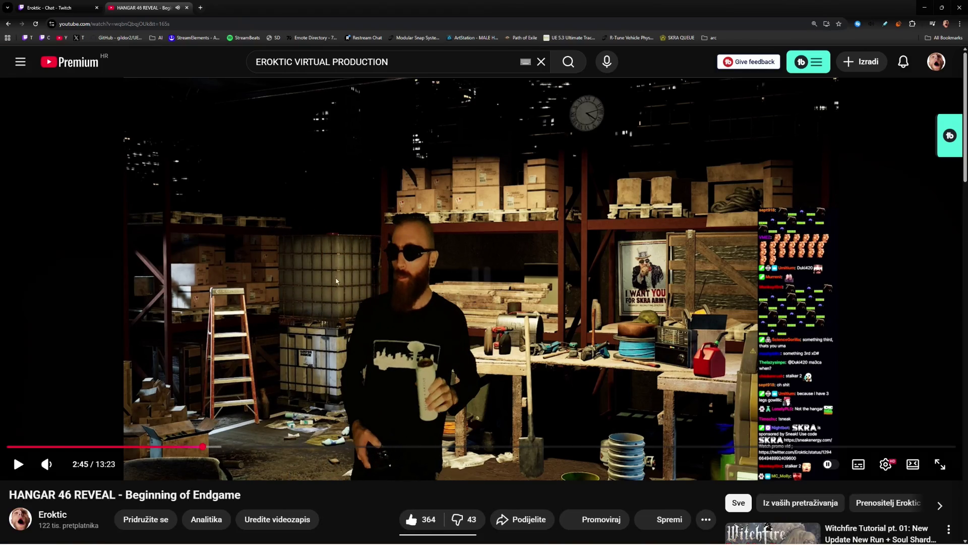
click(334, 327)
click(334, 327)
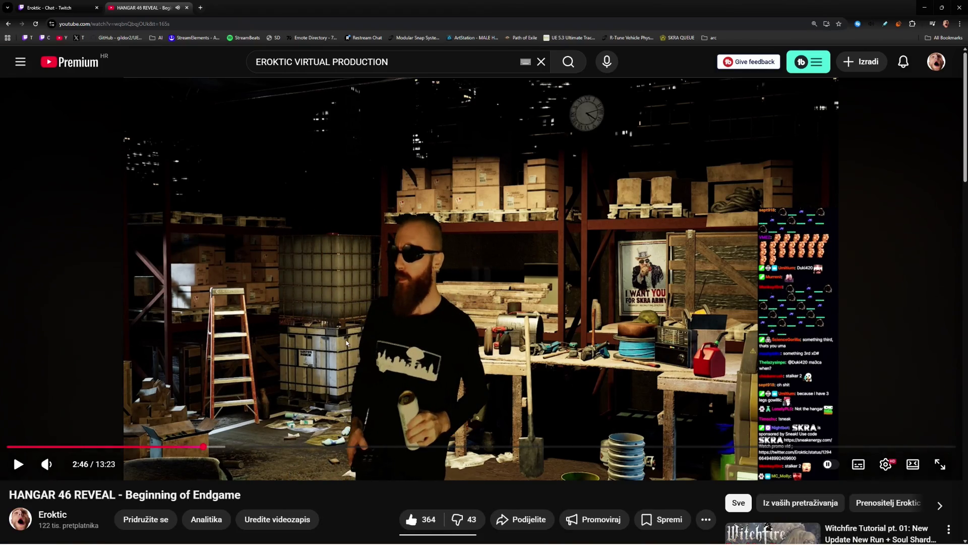
Step: Replay the video from 2:39 to about 2:46 and leave it paused
click(197, 450)
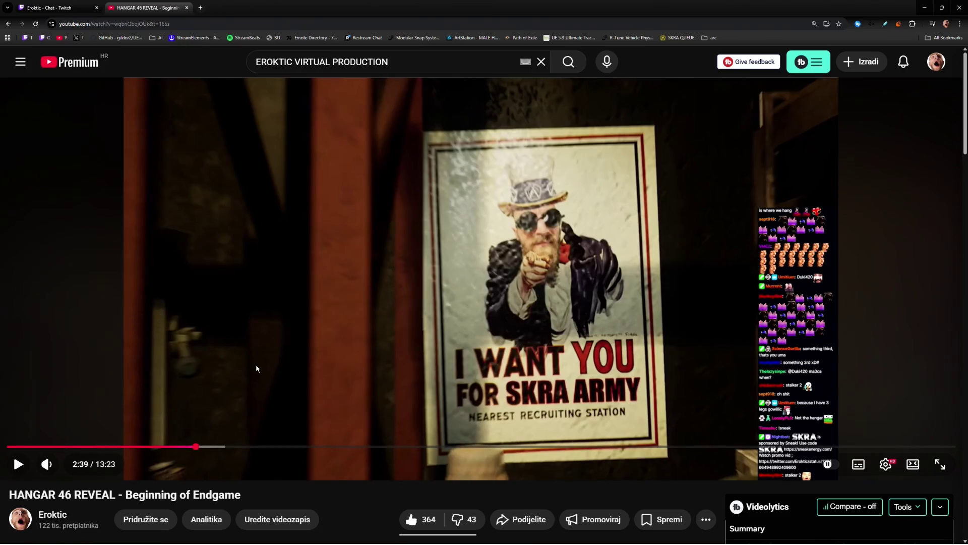
click(256, 369)
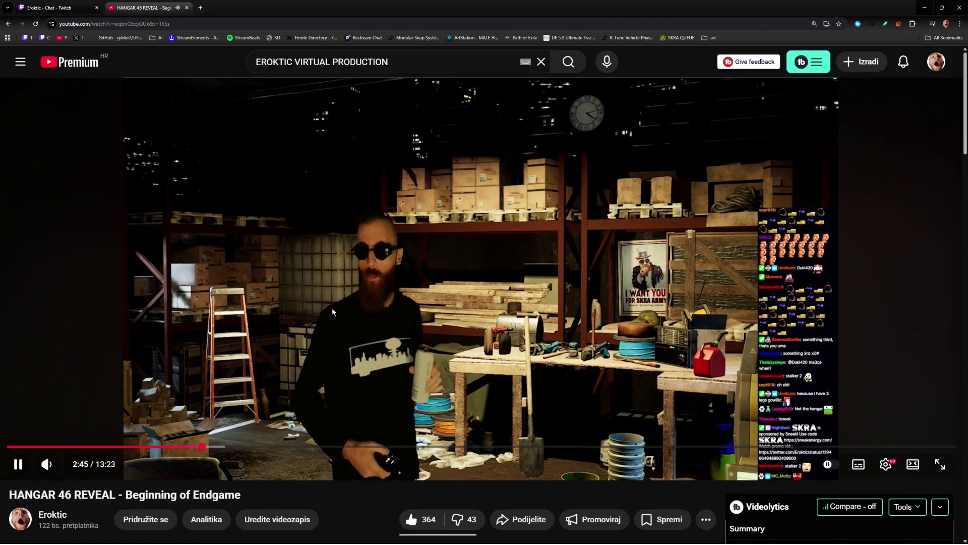
click(333, 310)
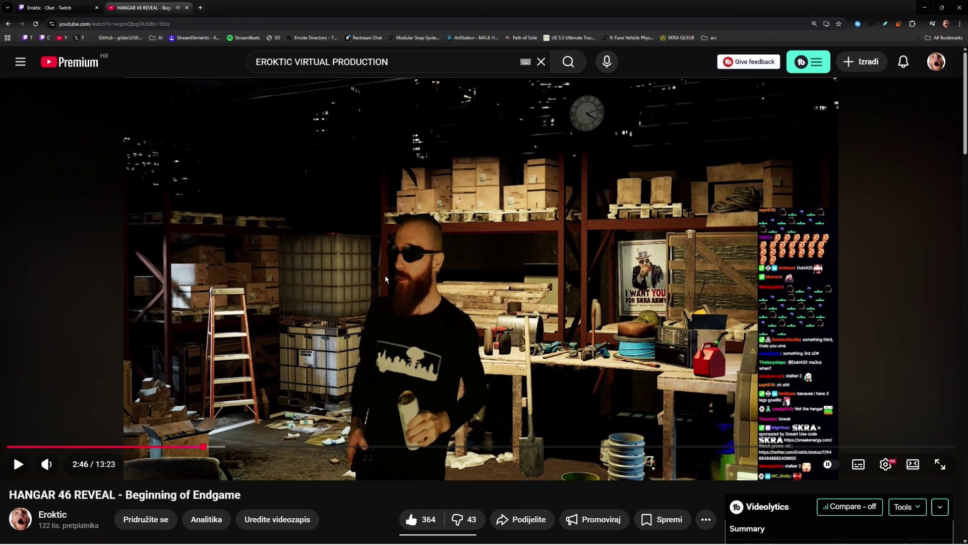
click(402, 281)
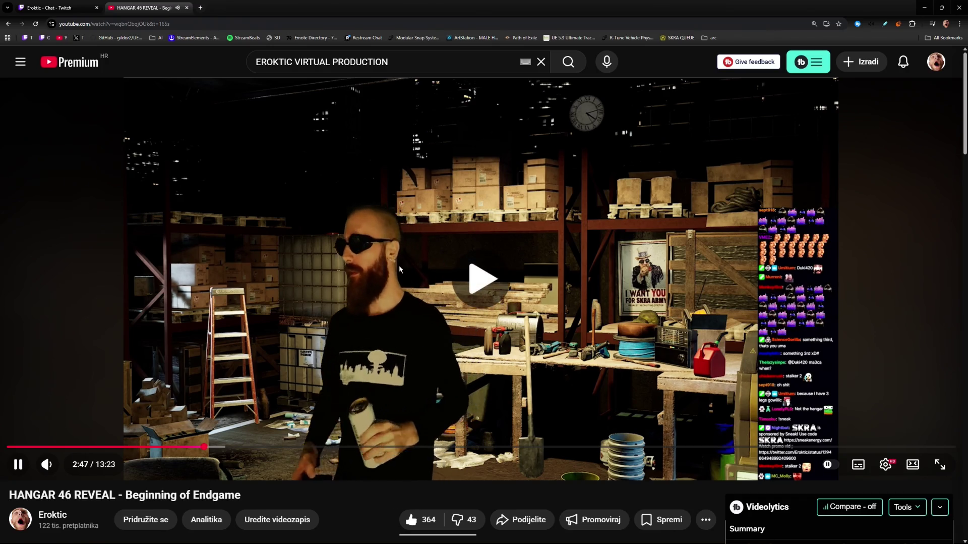
key(space)
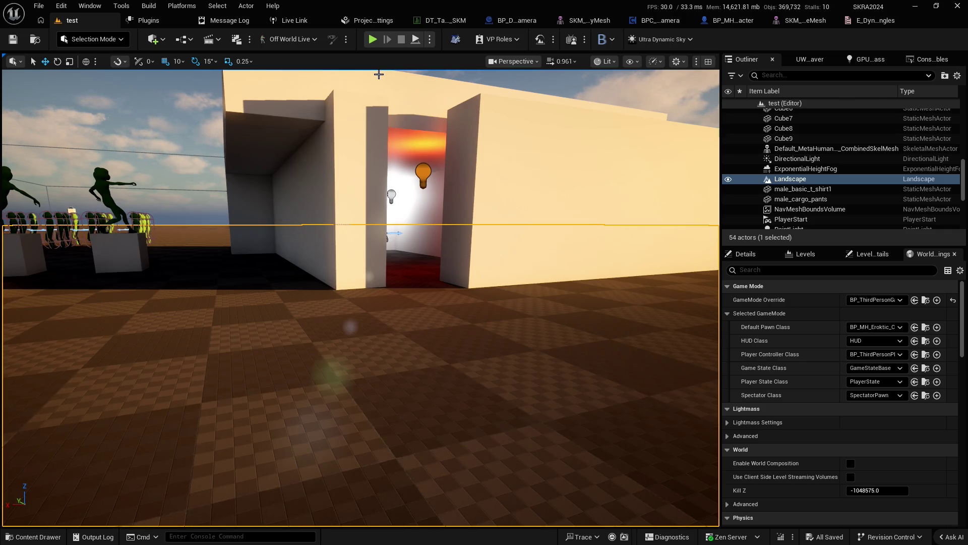
Step: Play the level from the toolbar Play button, then stop it with Escape
click(373, 39)
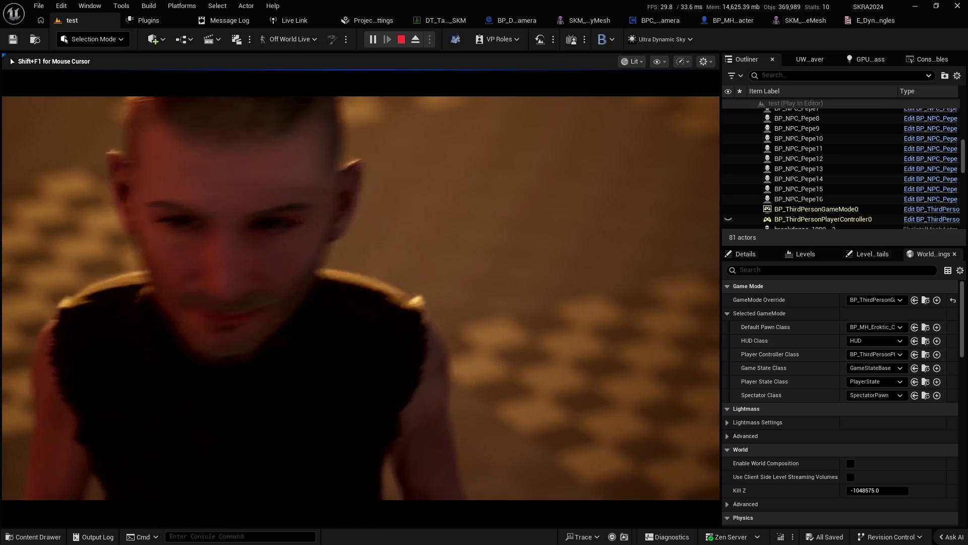
key(Escape)
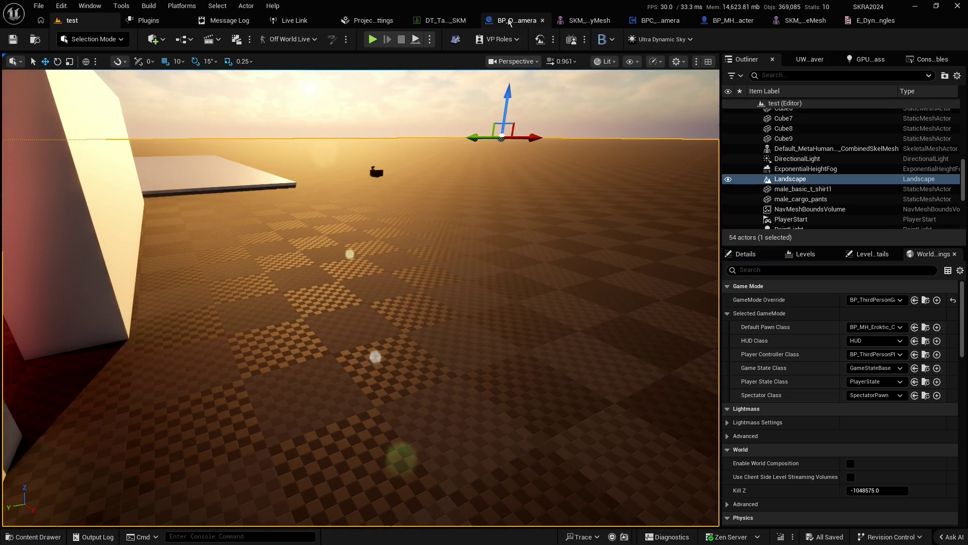
Step: Return to BPC_DynamicCamera and pan across the cone vector, forward vector and SET nodes
click(664, 23)
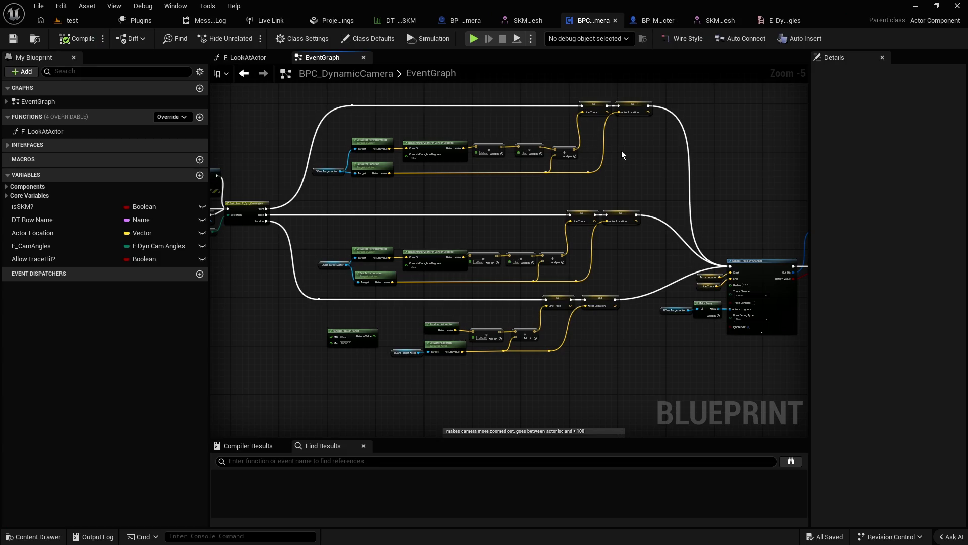
scroll(627, 159, down, 2)
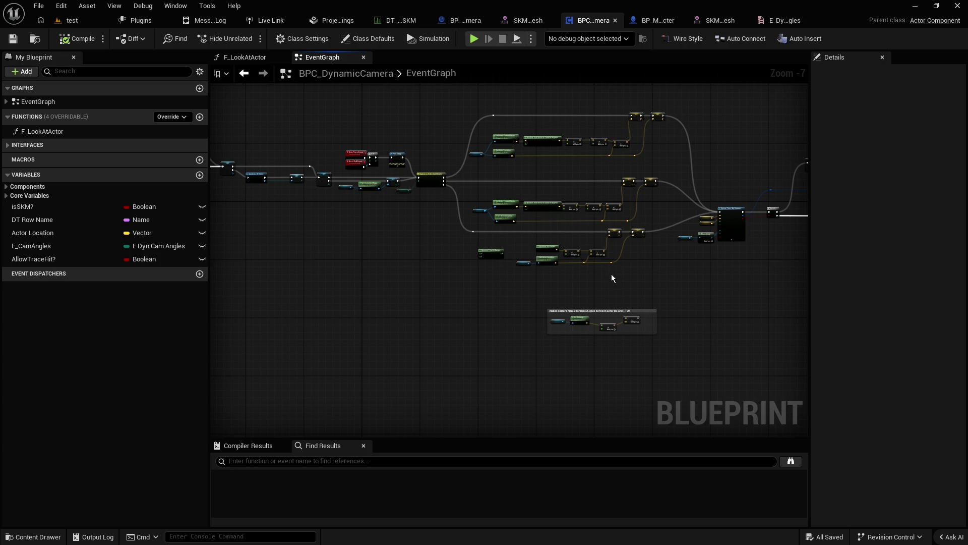
scroll(518, 261, up, 6)
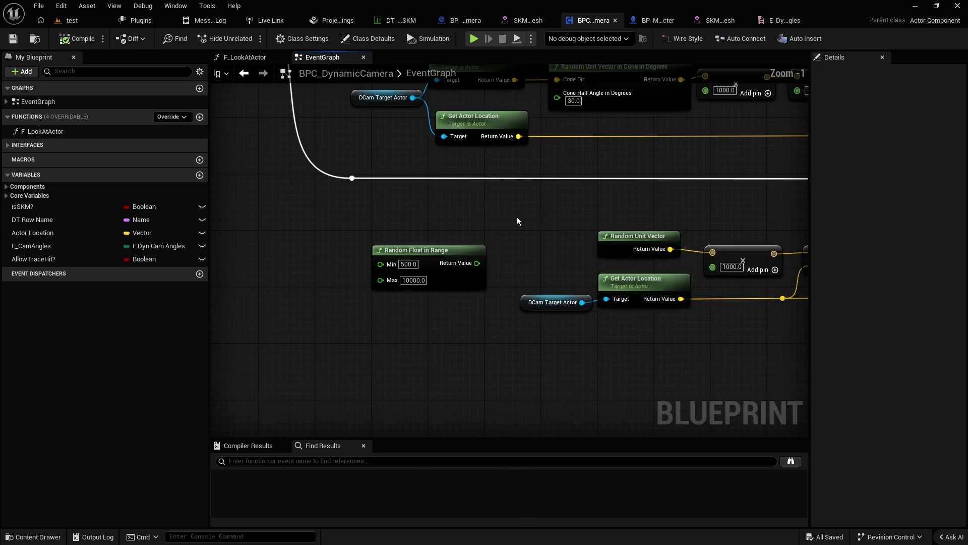
scroll(503, 307, up, 1)
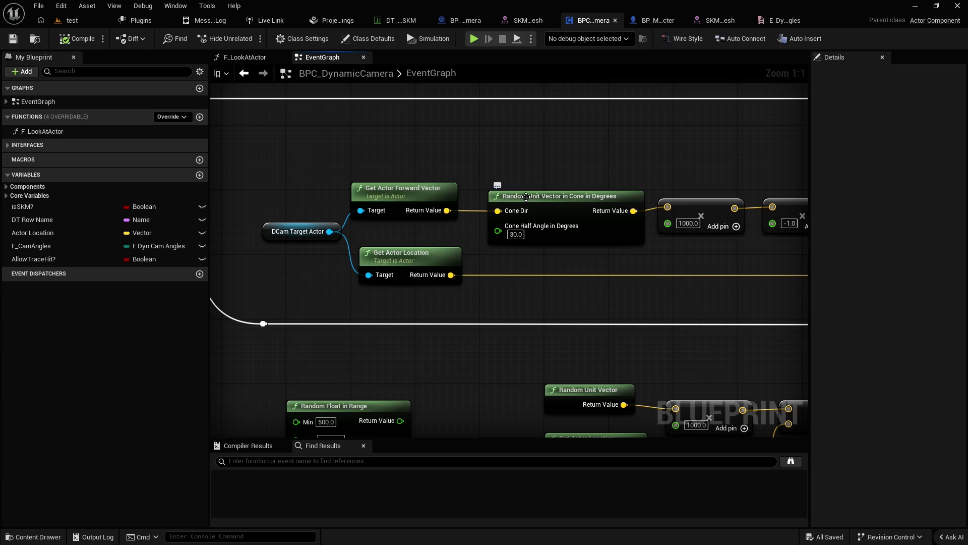
drag(604, 189, 587, 162)
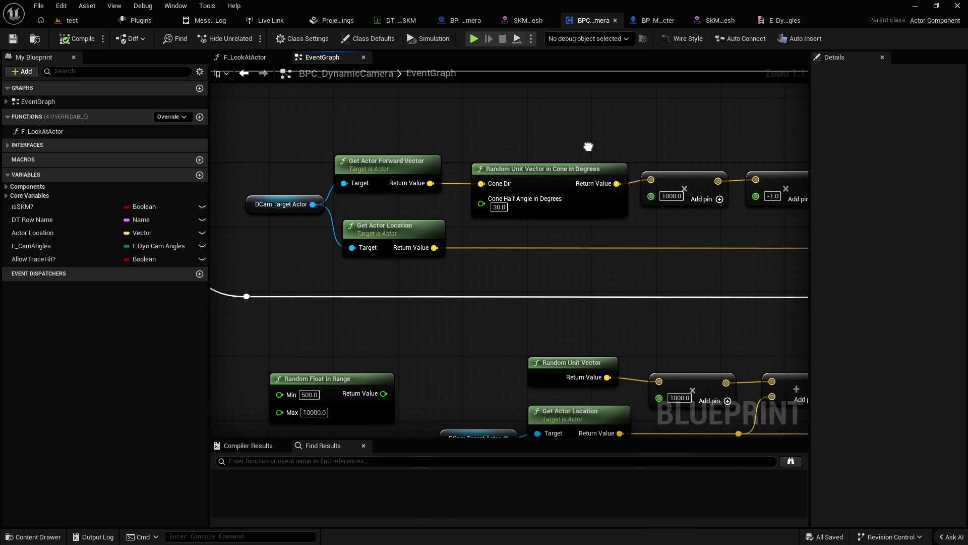
mouse_move(414, 352)
mouse_down()
mouse_move(495, 250)
mouse_move(401, 251)
mouse_up()
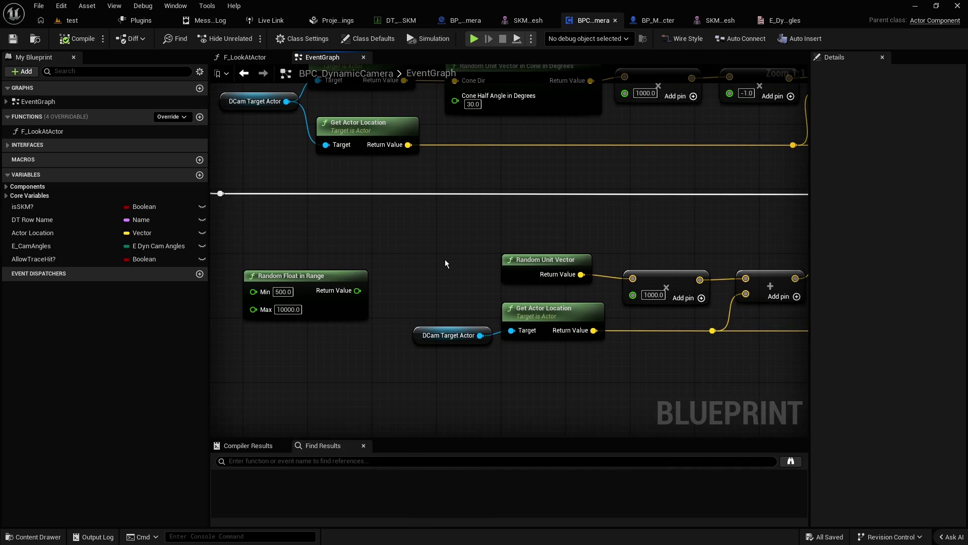
scroll(443, 246, down, 1)
drag(403, 76, 382, 188)
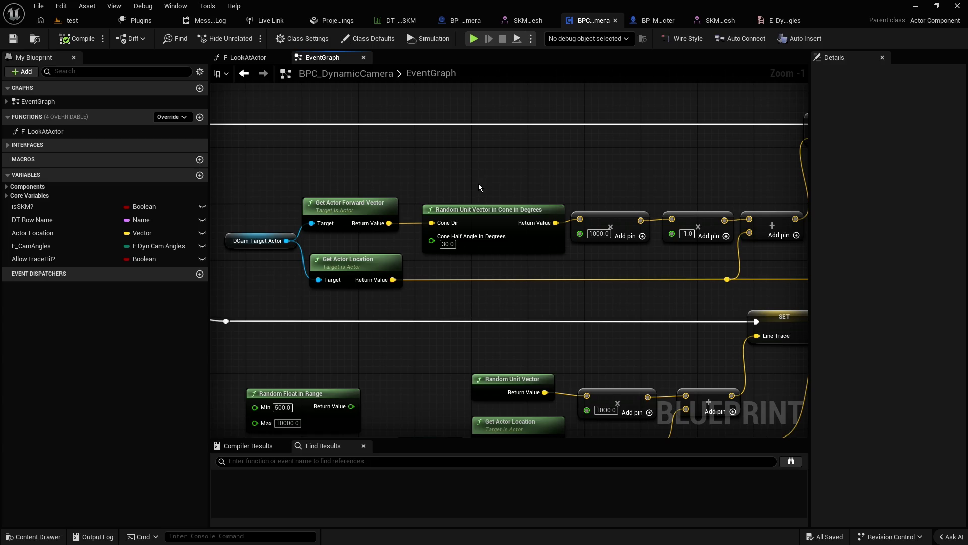
Step: Frame the Switch and Retry nodes and nudge Retry Trace Event slightly up-right
scroll(479, 146, down, 3)
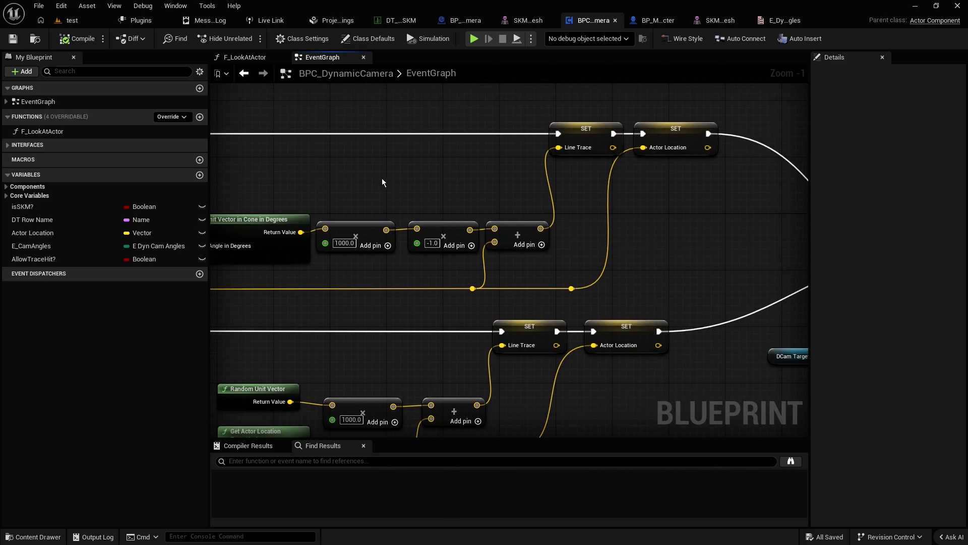
scroll(460, 190, down, 1)
mouse_move(460, 190)
mouse_down()
mouse_move(544, 227)
mouse_move(375, 147)
mouse_move(450, 153)
mouse_move(247, 111)
mouse_move(571, 130)
mouse_move(380, 174)
mouse_up()
scroll(506, 170, up, 3)
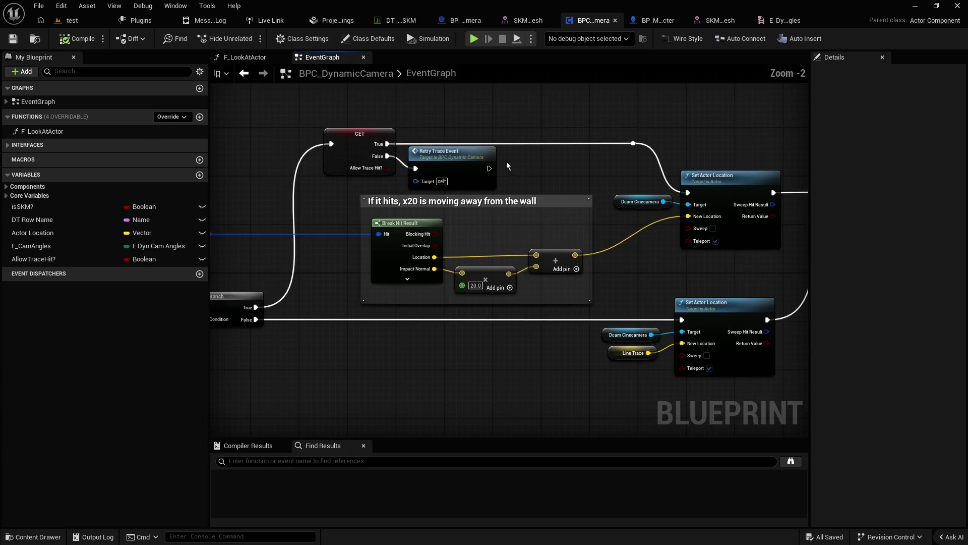
drag(506, 170, 511, 182)
scroll(511, 182, up, 1)
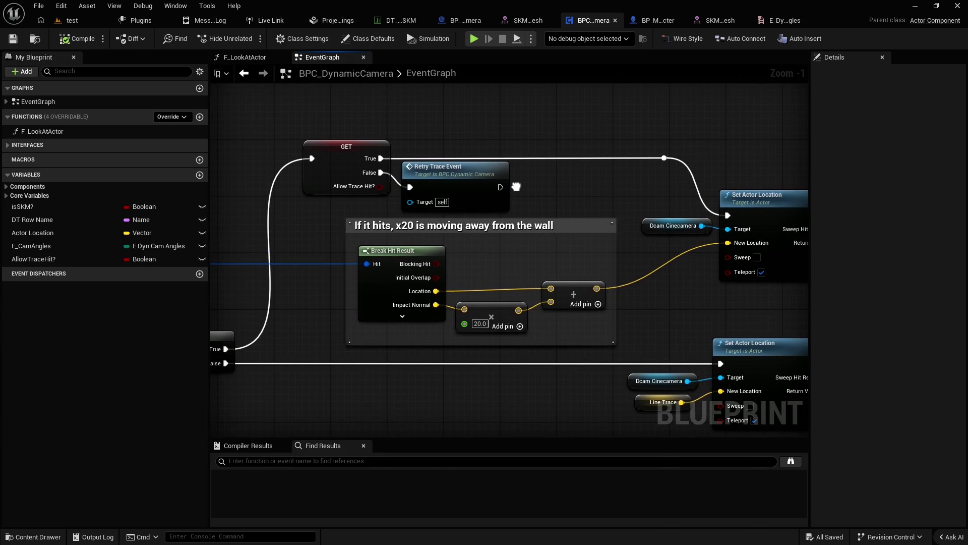
drag(443, 170, 492, 160)
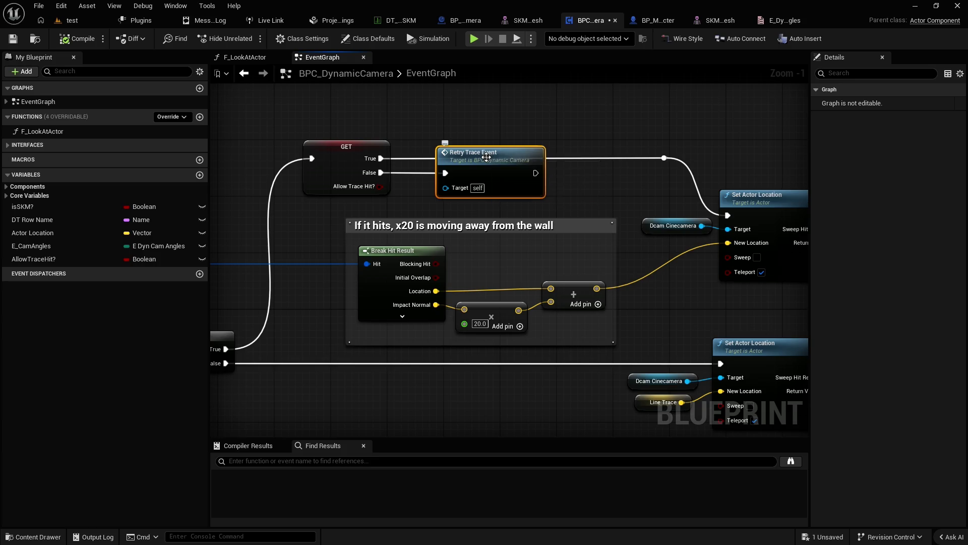
Step: Wrap the selected Retry Trace Event node in a comment titled 'Trace Failed'
key(c)
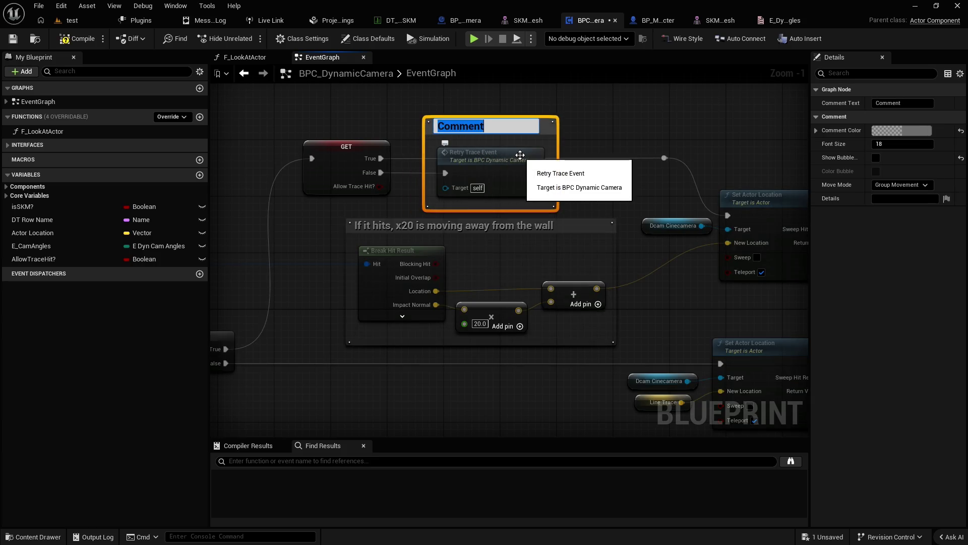
text(trace Faie)
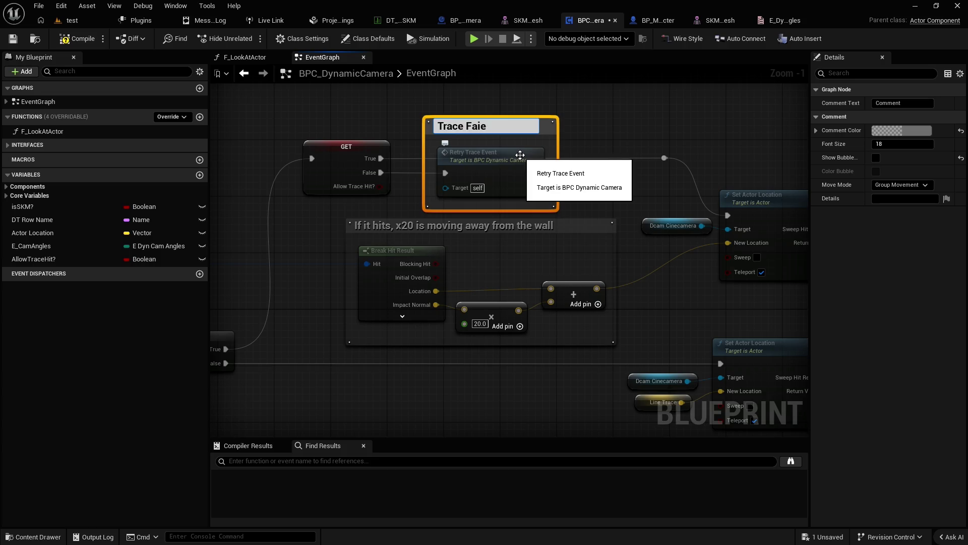
key(BackSpace)
text(led)
key(Return)
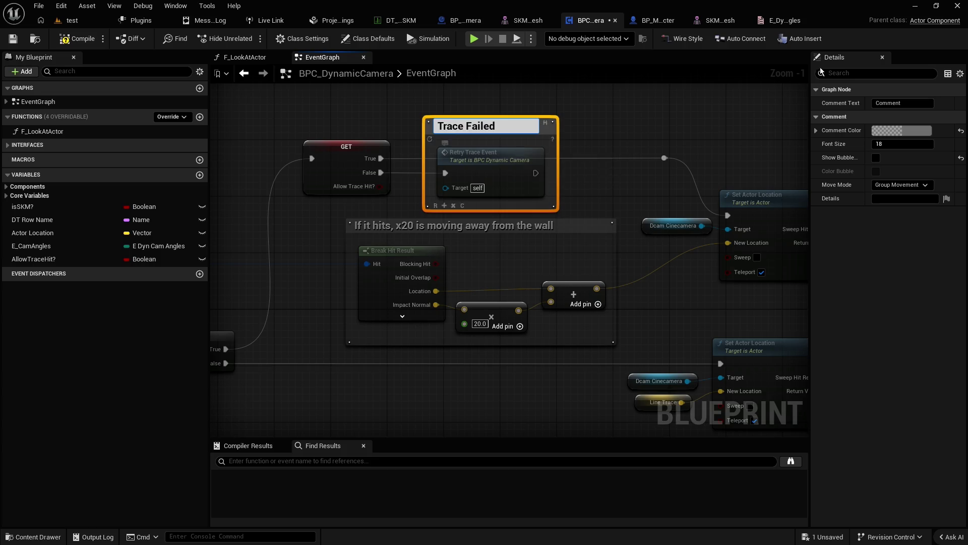
Step: Set the Trace Failed comment's colour to a bright red
click(910, 132)
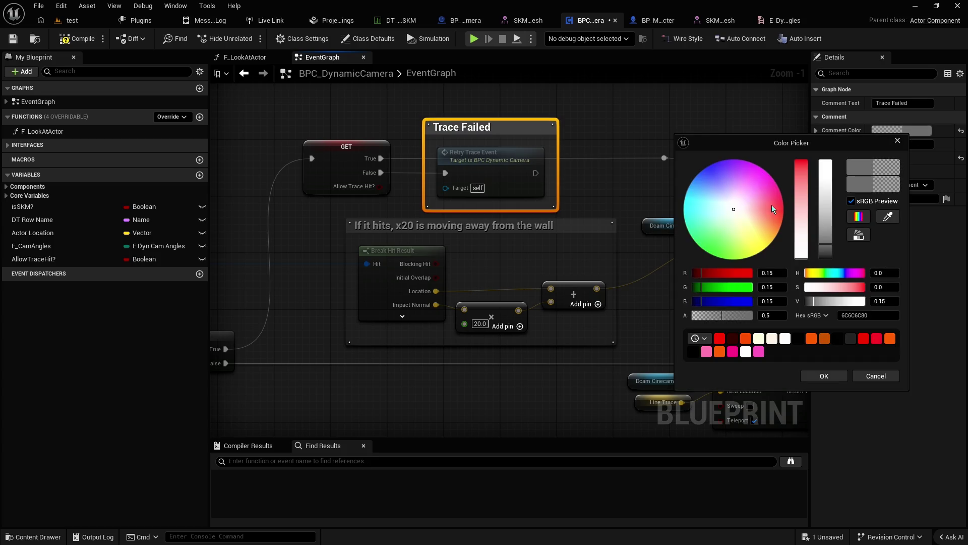
drag(771, 205, 783, 204)
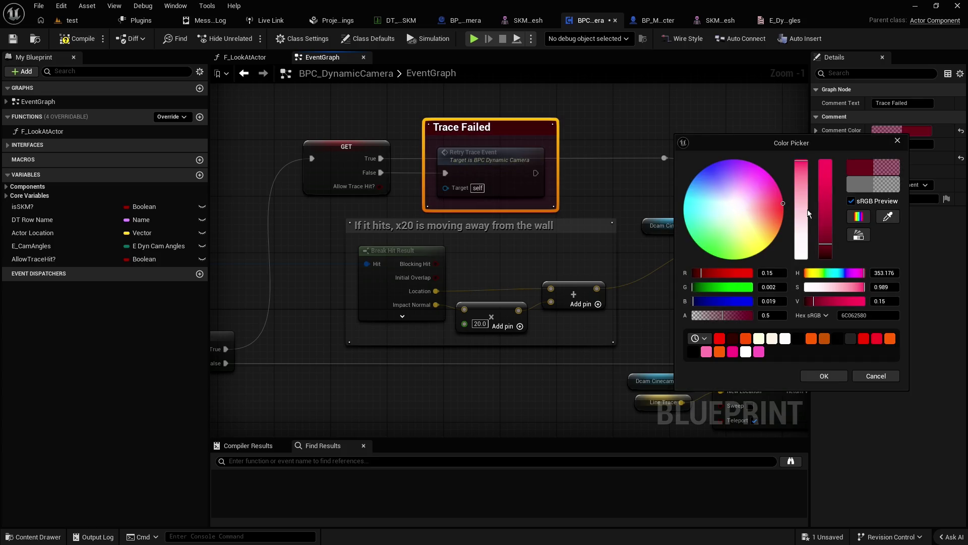
click(783, 204)
drag(825, 216, 829, 204)
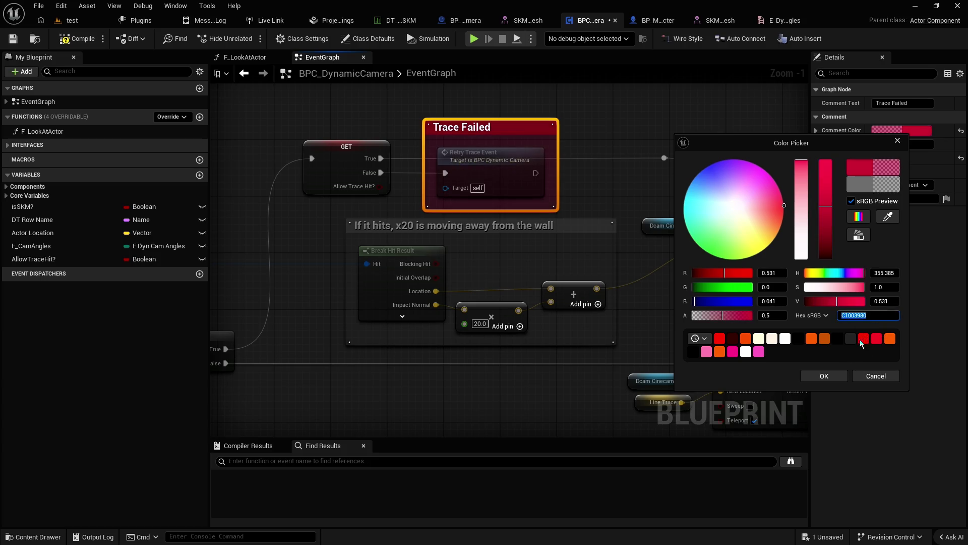
click(824, 376)
click(559, 111)
scroll(563, 128, down, 1)
Step: Box the Retry Trace Event, Reset DoN Event, Do N and Print String nodes in a 'Trace Failed' comment
scroll(563, 128, down, 4)
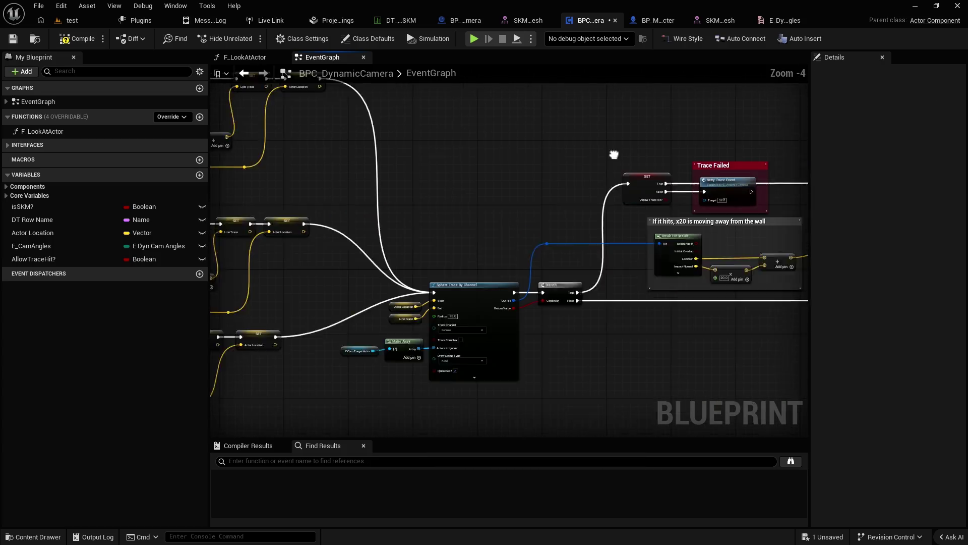
scroll(452, 190, up, 3)
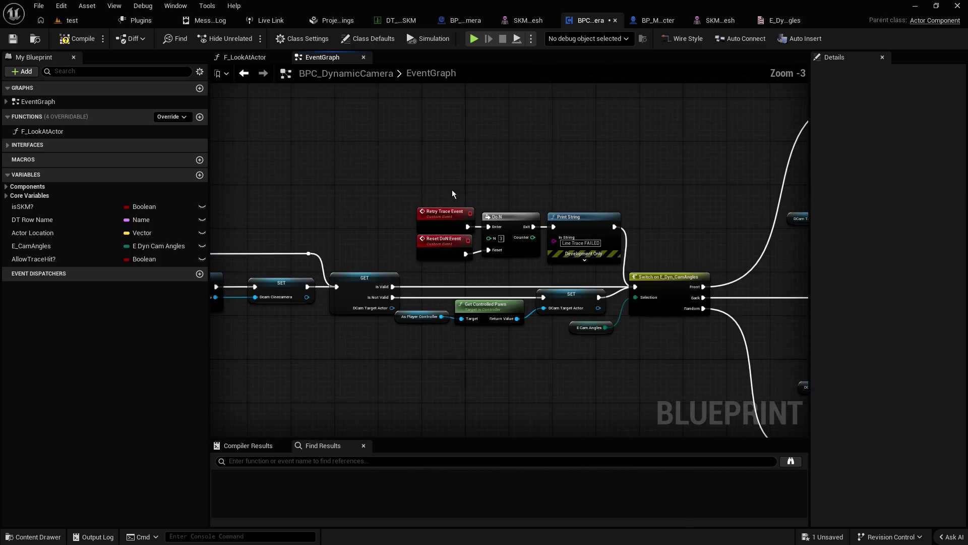
drag(396, 188, 609, 268)
key(c)
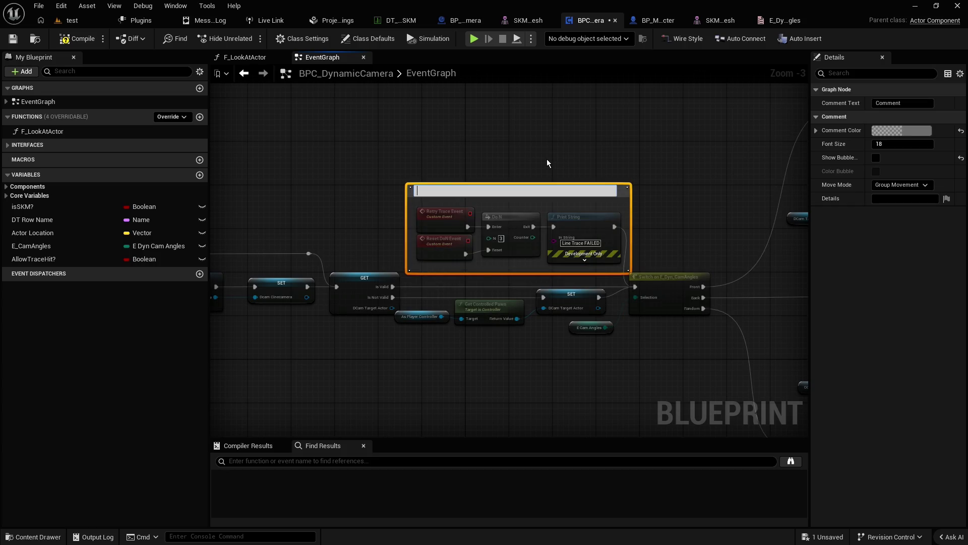
text(Trace Failed)
key(Return)
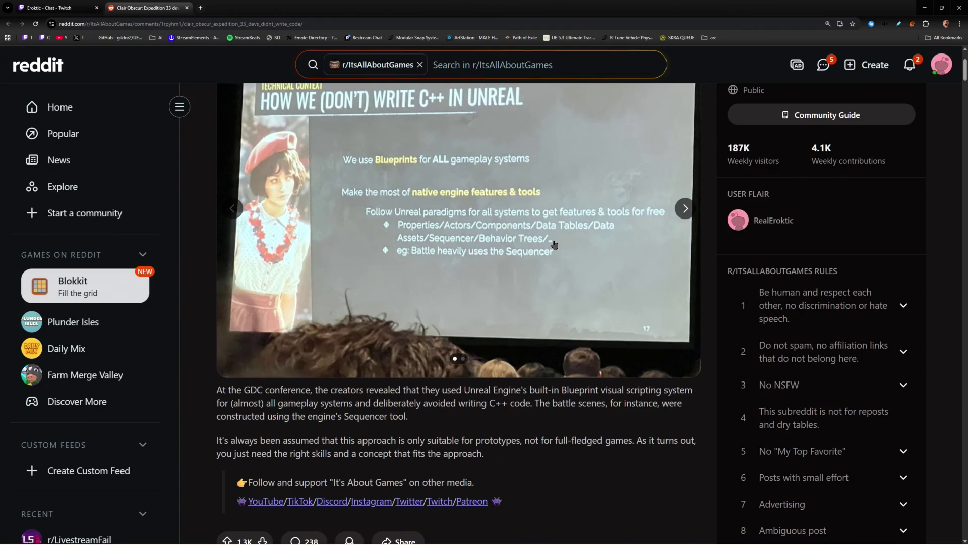
scroll(554, 229, down, 10)
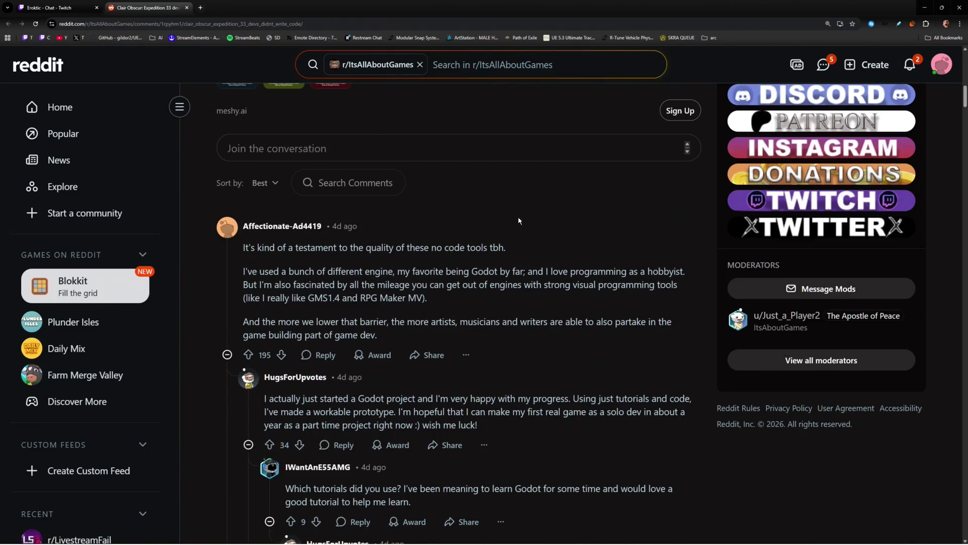
scroll(519, 221, down, 2)
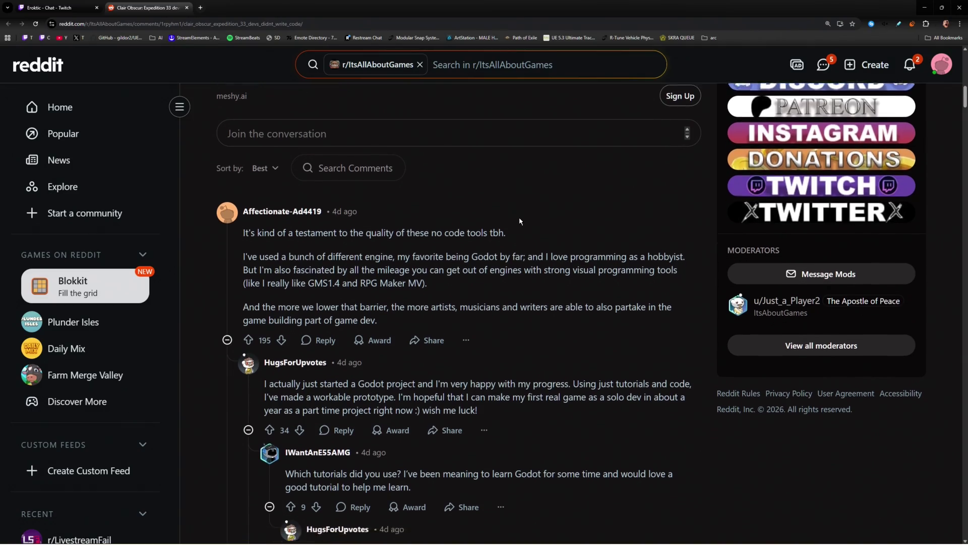
drag(366, 172, 506, 173)
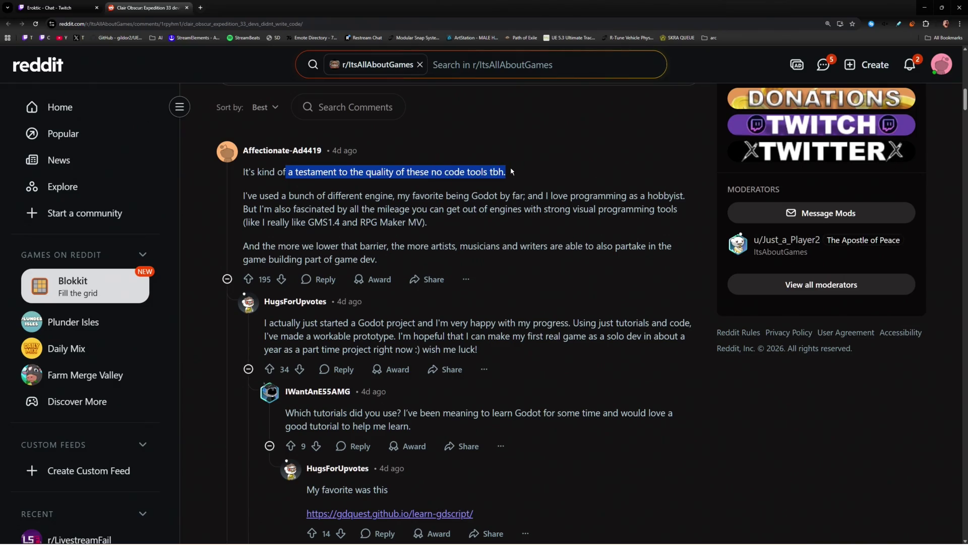
mouse_move(244, 195)
mouse_down()
mouse_move(687, 197)
mouse_move(278, 209)
mouse_move(626, 208)
mouse_up()
click(426, 208)
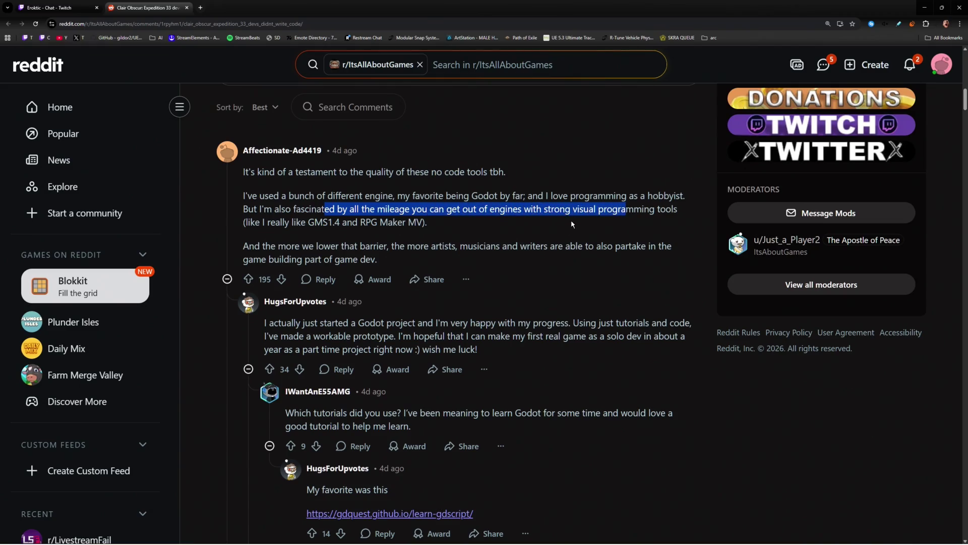
click(626, 208)
mouse_move(536, 209)
mouse_down()
mouse_move(678, 209)
mouse_move(266, 221)
mouse_move(378, 222)
mouse_up()
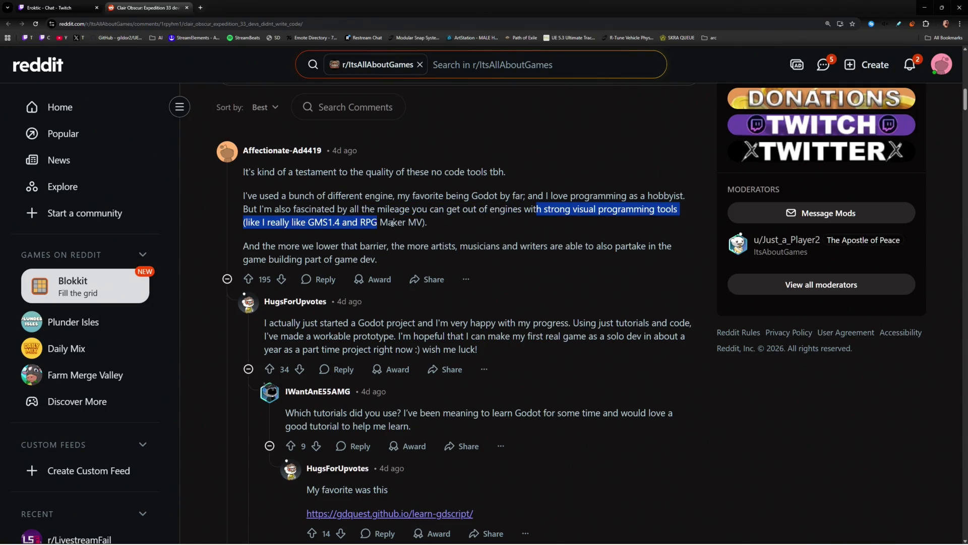
click(383, 222)
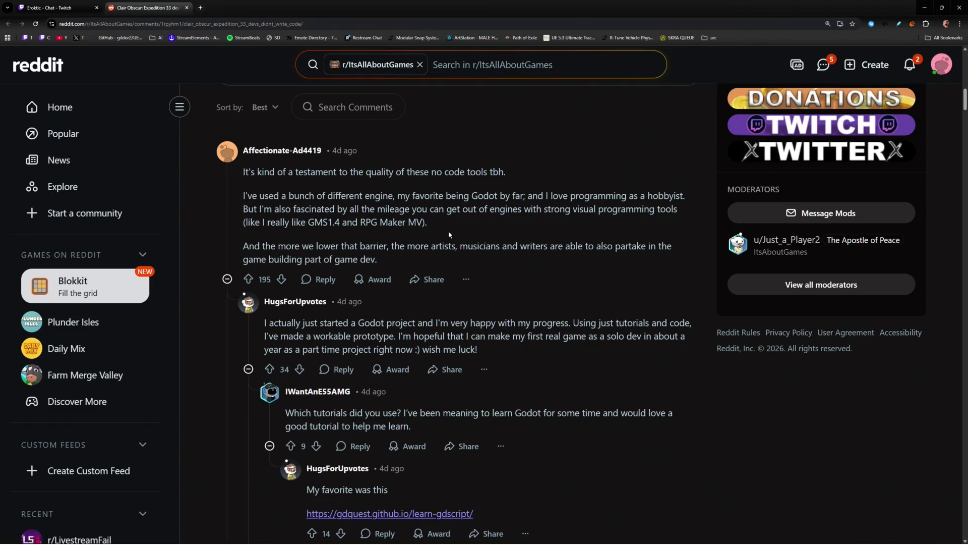
scroll(412, 187, up, 3)
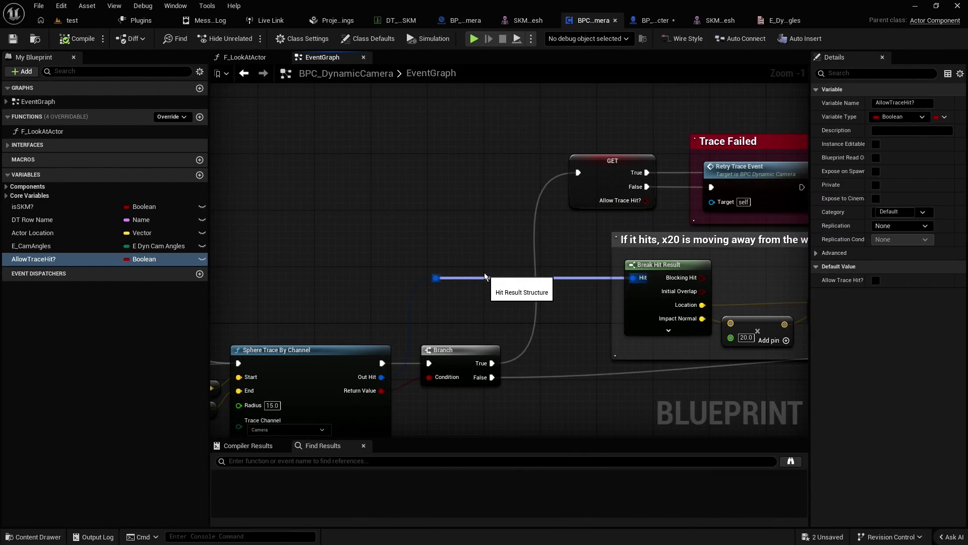
scroll(441, 258, down, 1)
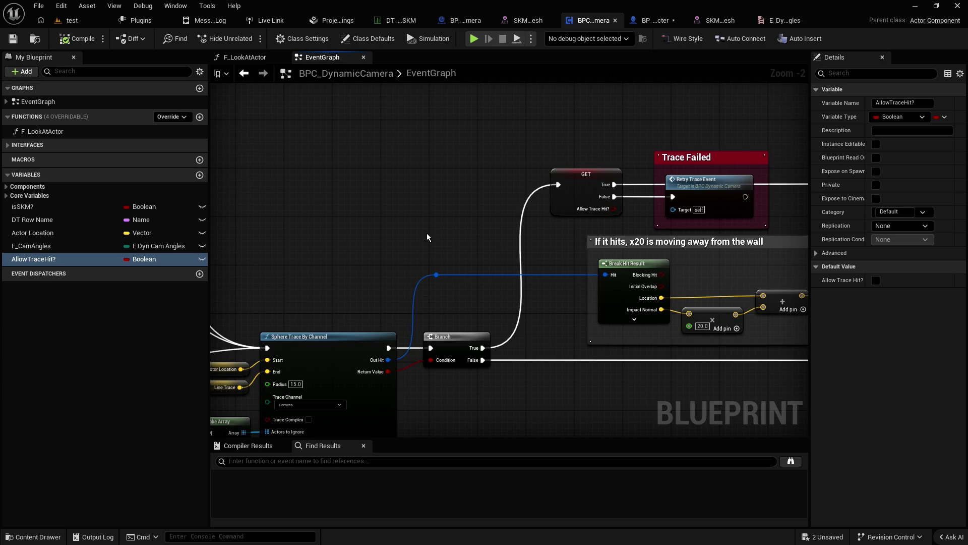
Step: Advance the Reddit post's gallery to the Blueprint node graph image, then return to Unreal Engine
scroll(424, 227, down, 4)
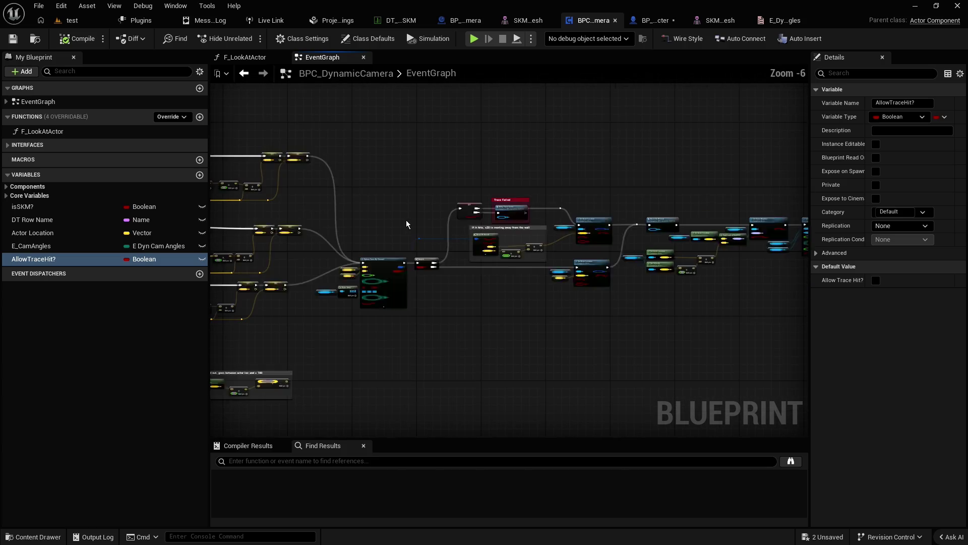
scroll(406, 222, up, 1)
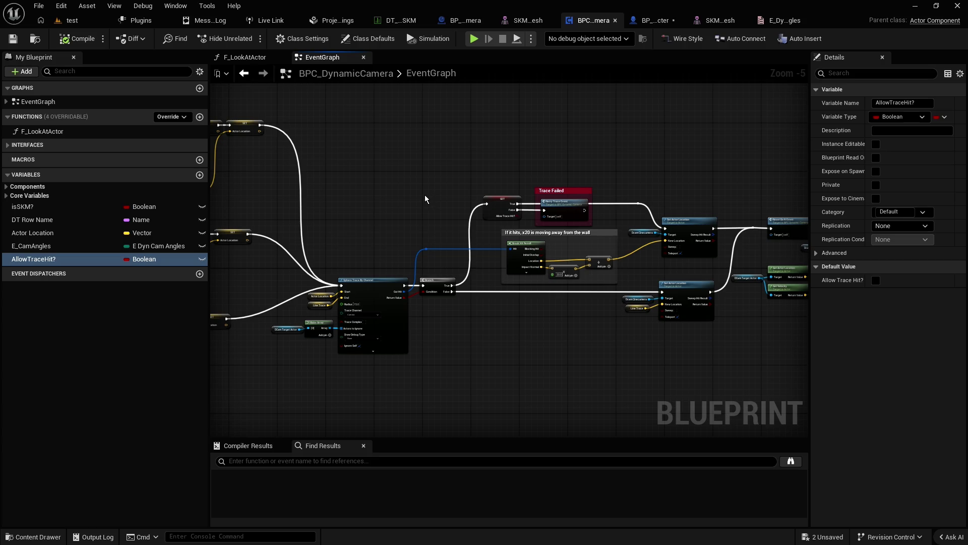
scroll(394, 199, down, 4)
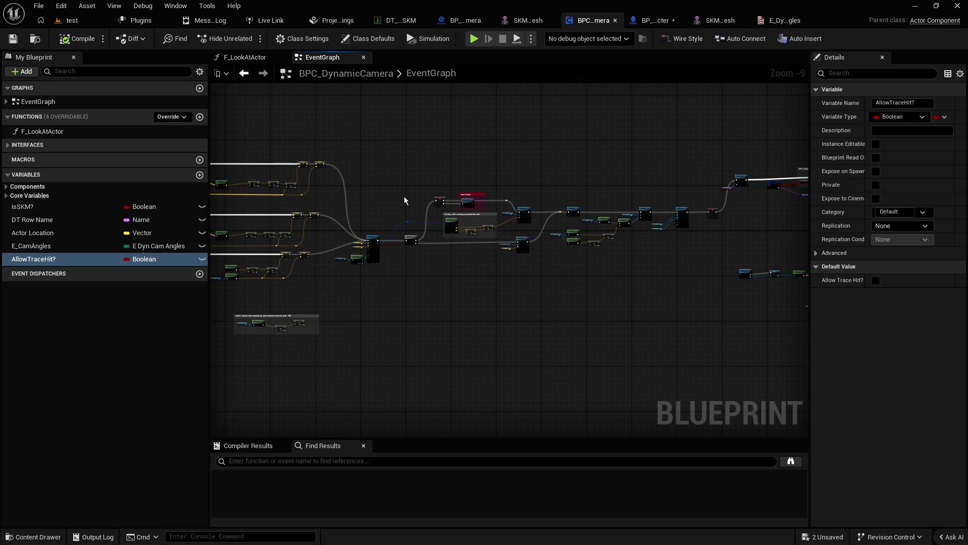
scroll(405, 201, up, 3)
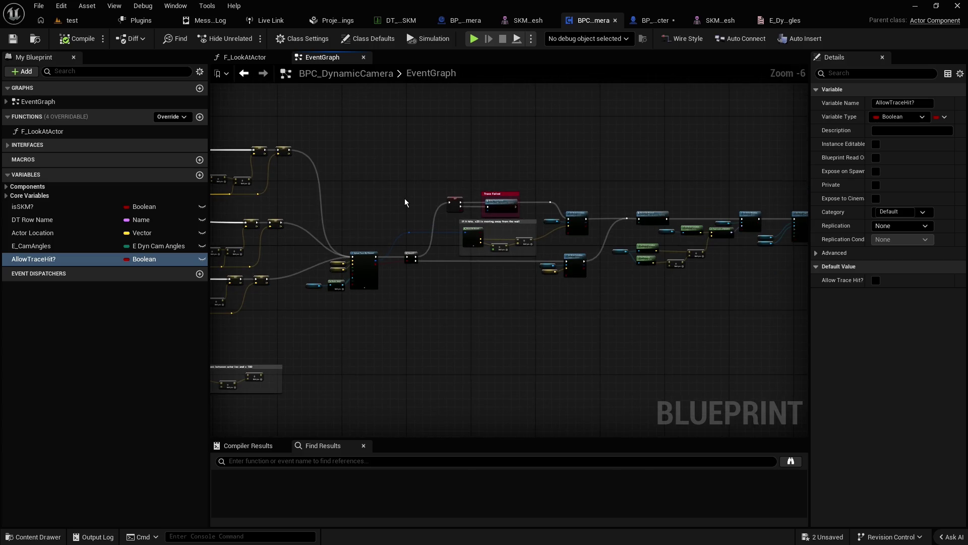
scroll(404, 202, up, 2)
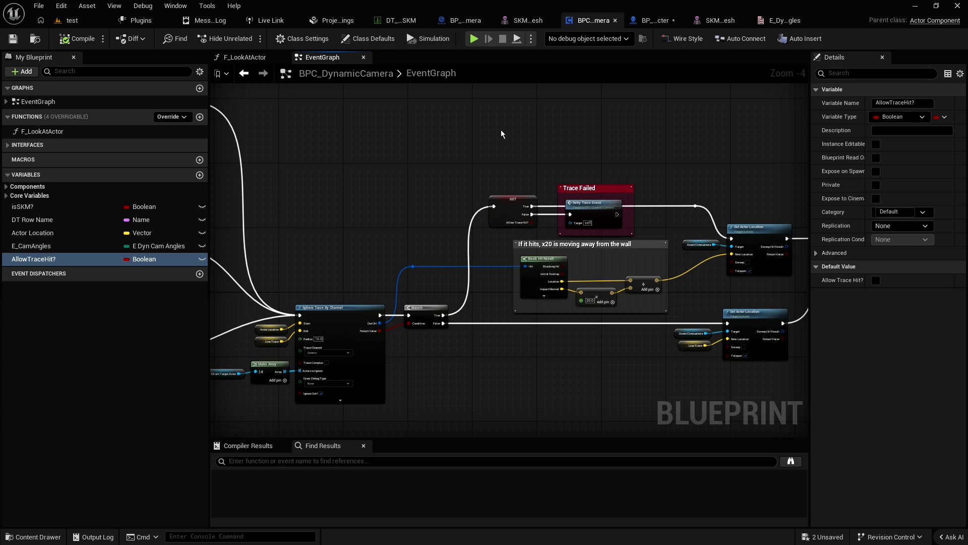
drag(506, 134, 377, 133)
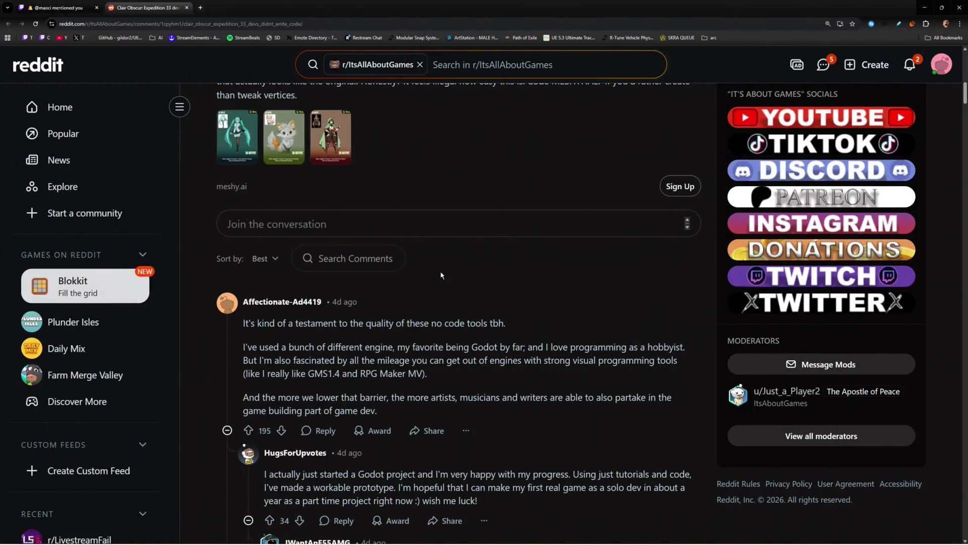
scroll(411, 266, up, 15)
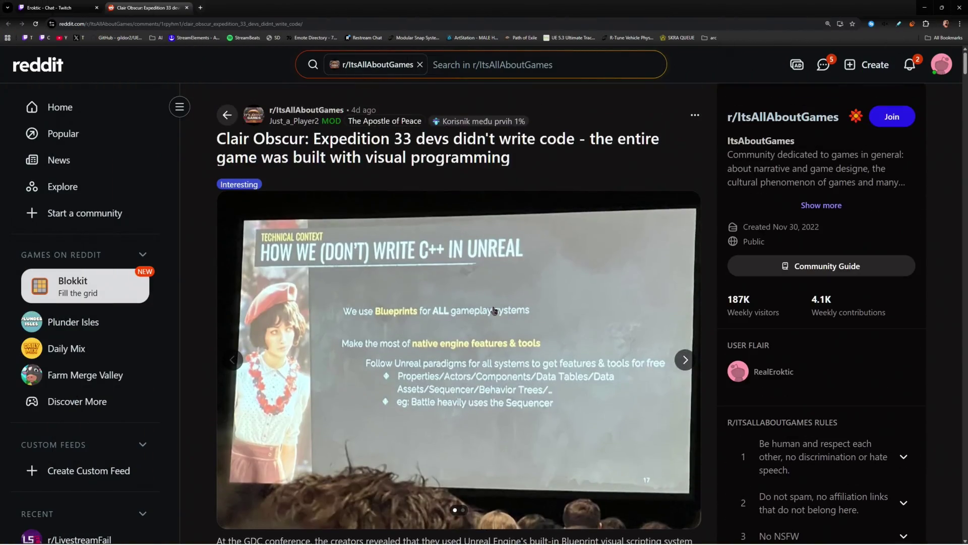
click(685, 360)
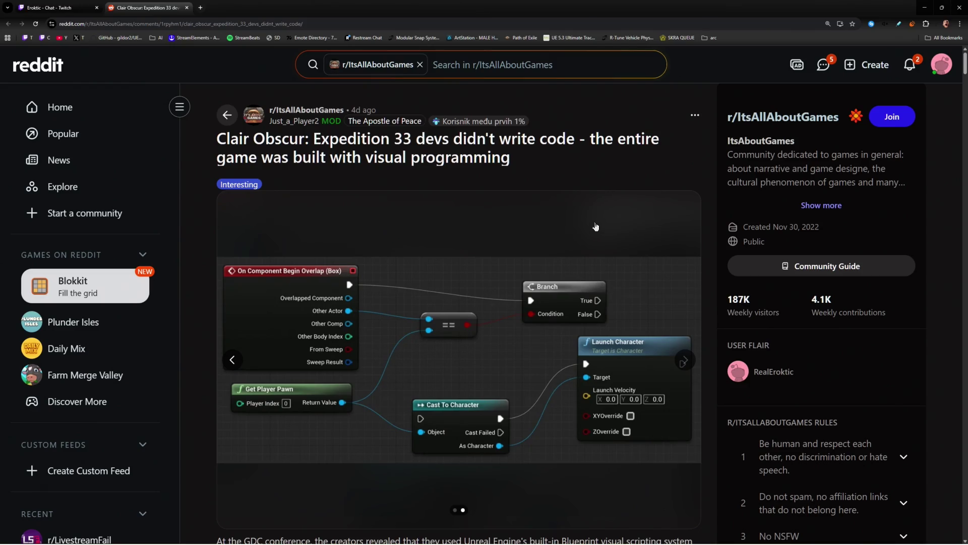
key(alt+Tab)
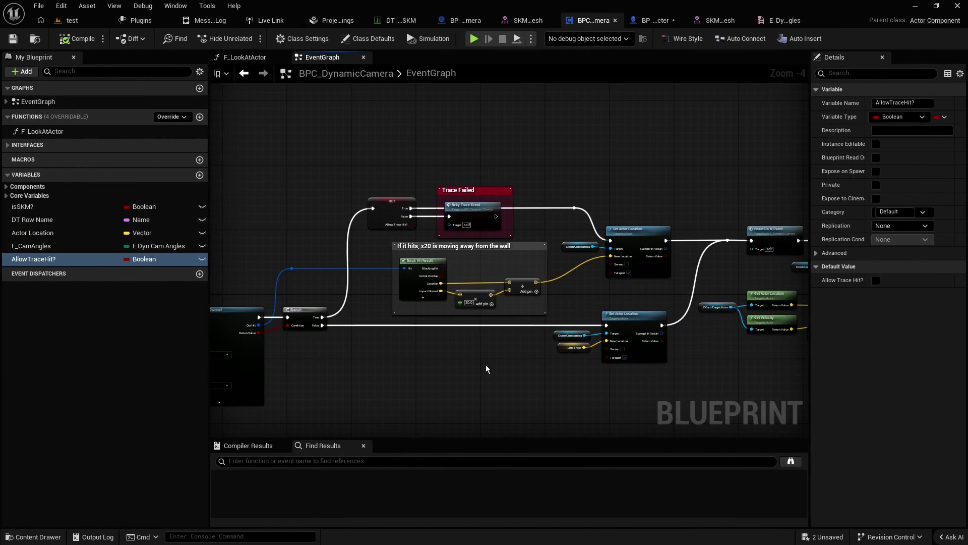
Step: Pan the BPC_DynamicCamera event graph to the sphere trace and Trace Failed nodes
scroll(488, 369, down, 1)
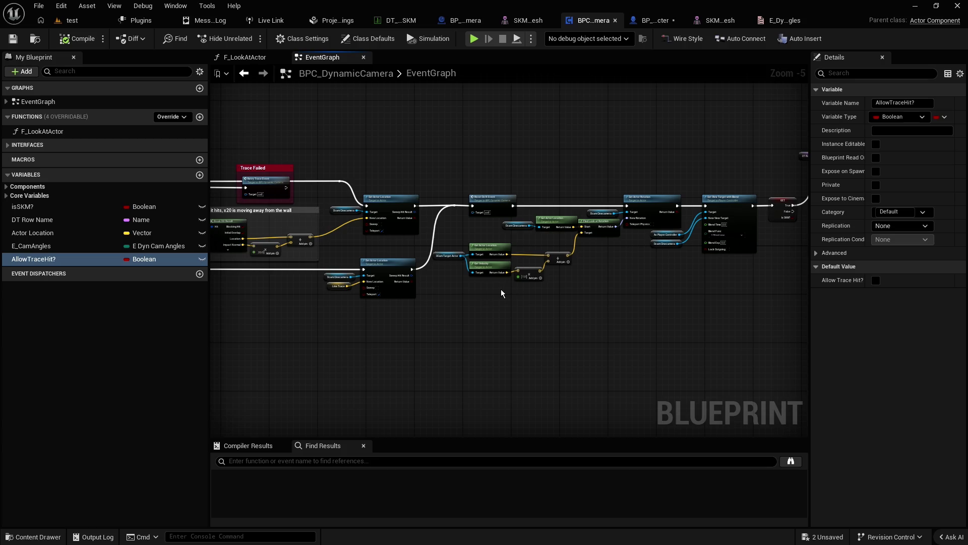
scroll(507, 293, up, 1)
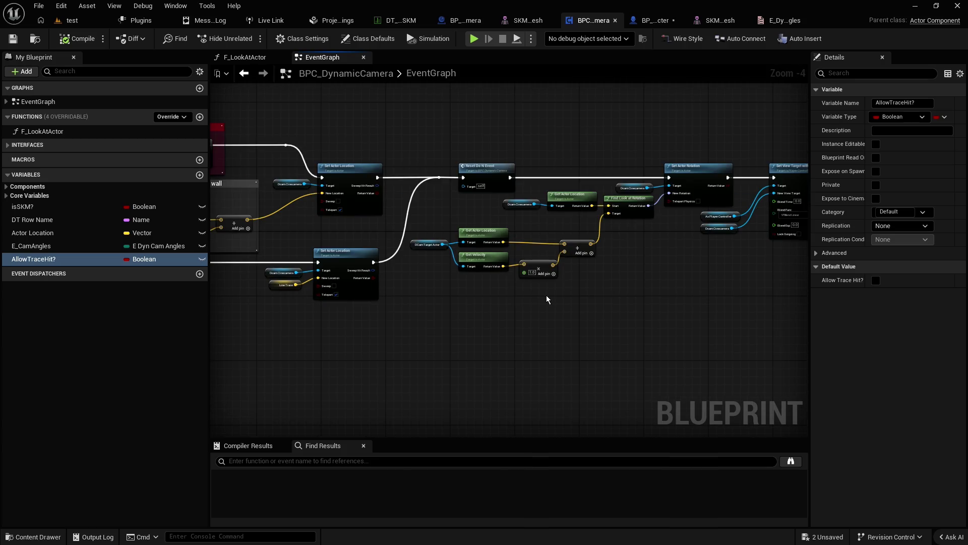
scroll(461, 322, down, 1)
drag(442, 327, 698, 312)
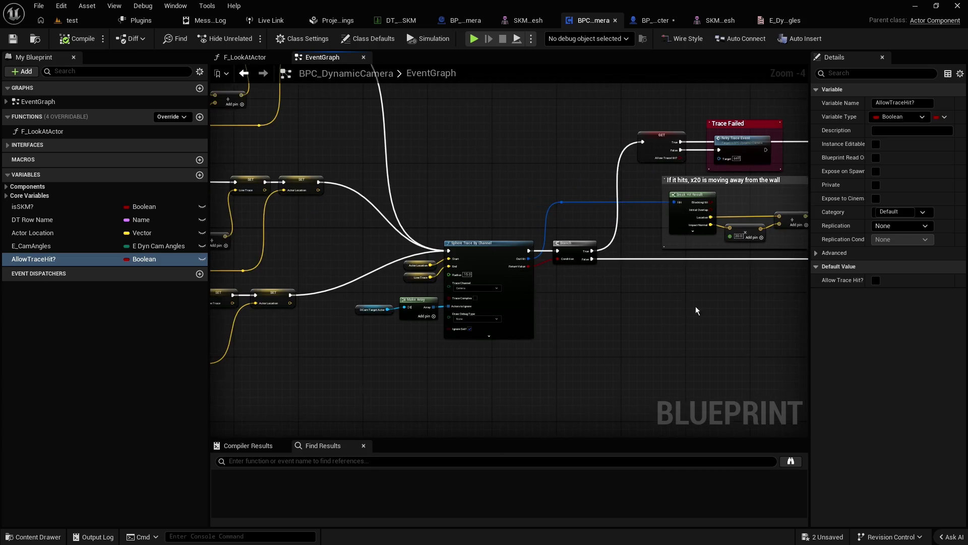
drag(511, 238, 742, 192)
scroll(743, 191, down, 1)
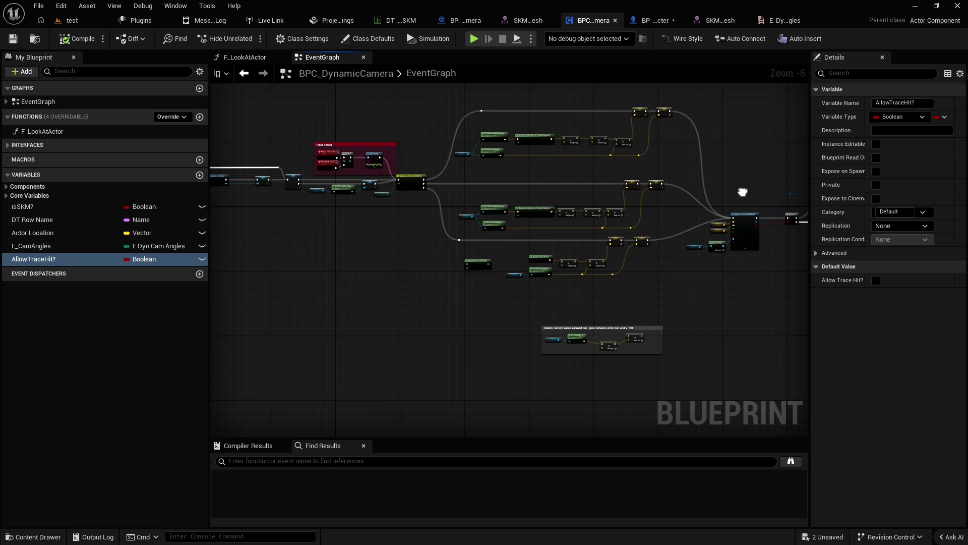
scroll(743, 192, up, 1)
mouse_move(743, 192)
mouse_down()
mouse_move(780, 186)
mouse_move(513, 234)
mouse_move(225, 231)
mouse_up()
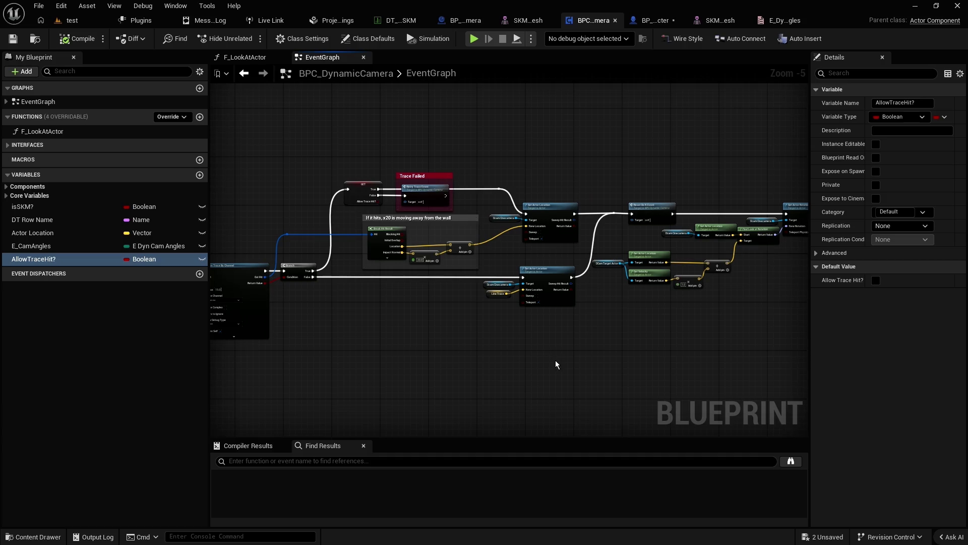
drag(557, 364, 542, 346)
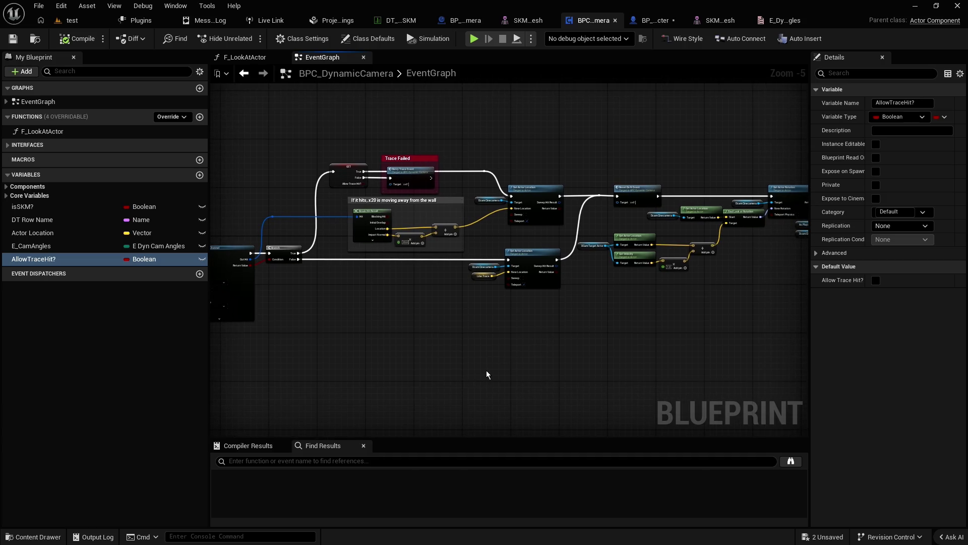
key(ctrl+space)
click(412, 298)
Step: Expand Core Variables and browse to the Dcam Cinecamera variable's type, BP_Dyn_Cinecamera
click(7, 196)
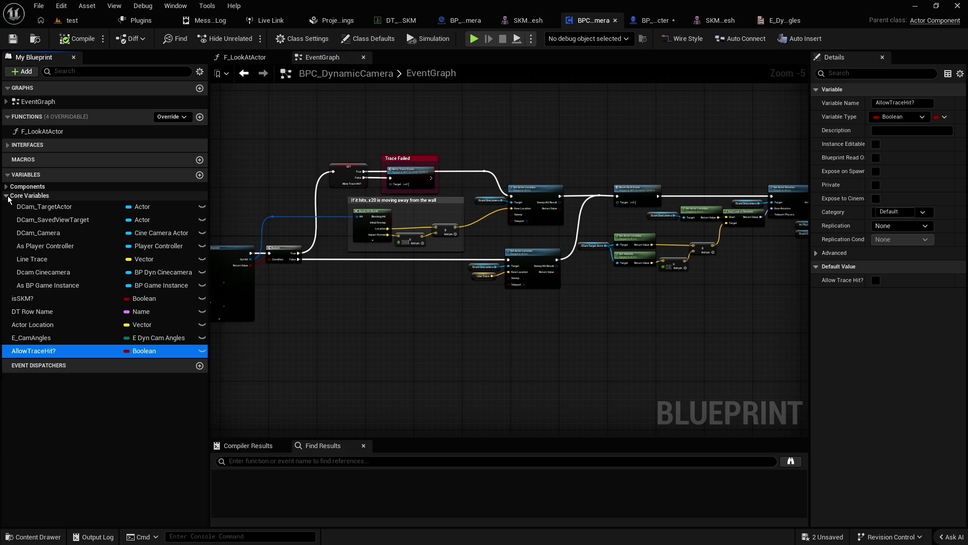
right_click(38, 232)
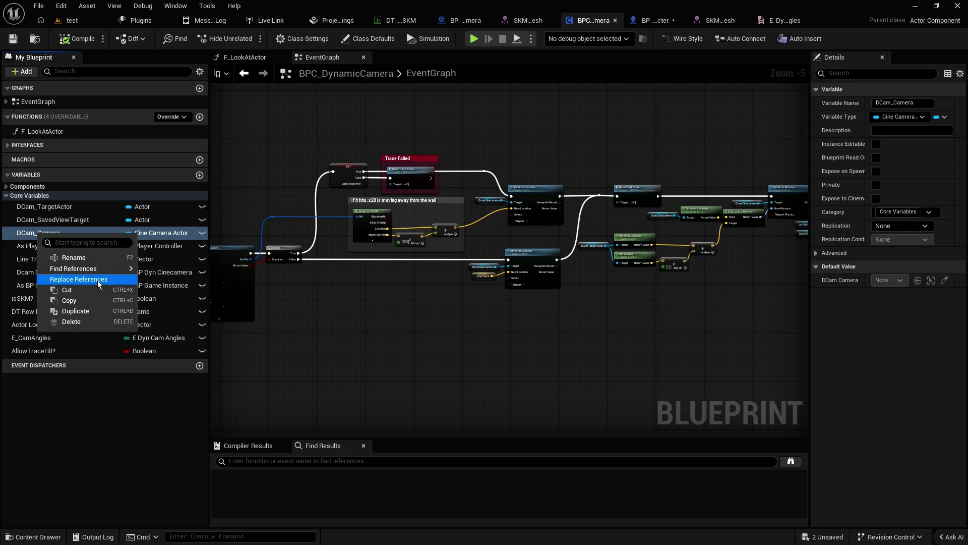
click(857, 119)
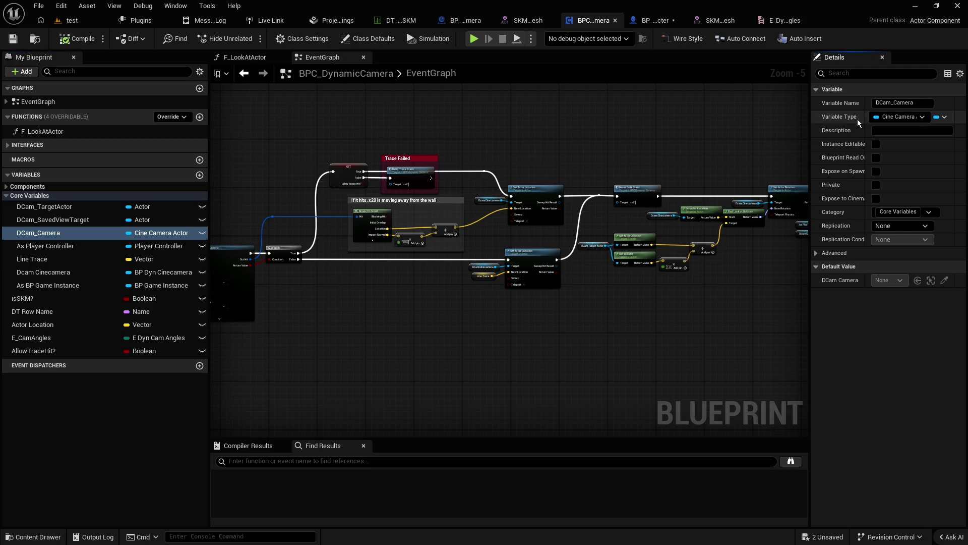
right_click(858, 120)
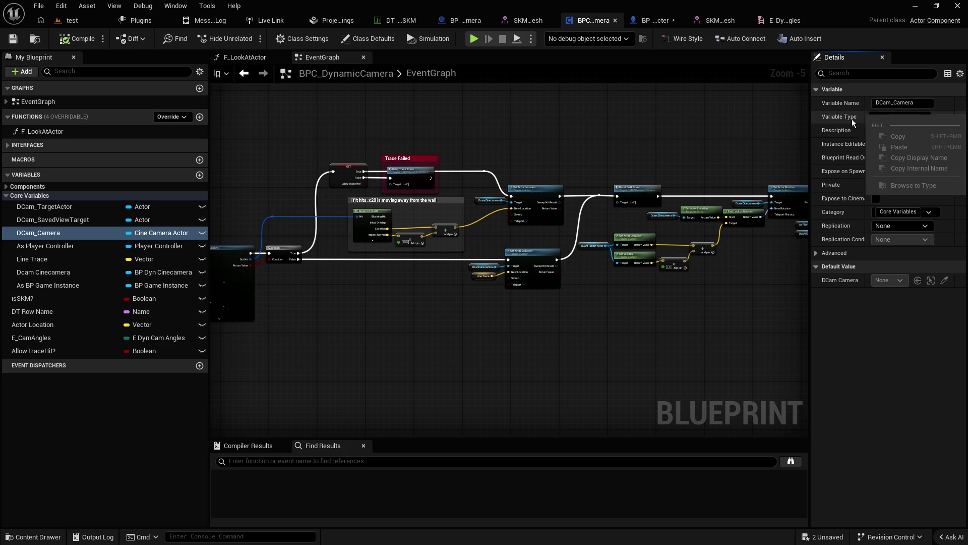
click(852, 119)
click(77, 273)
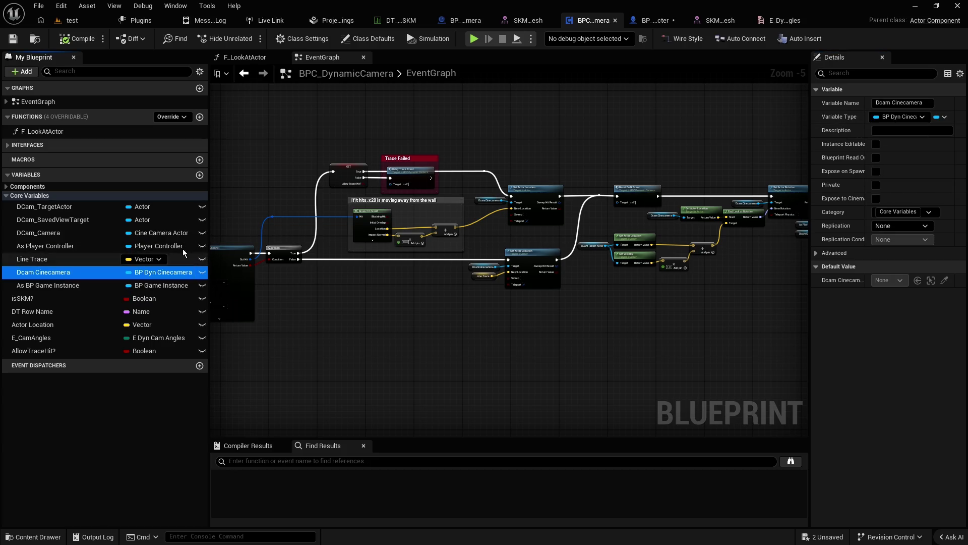
right_click(857, 119)
click(896, 185)
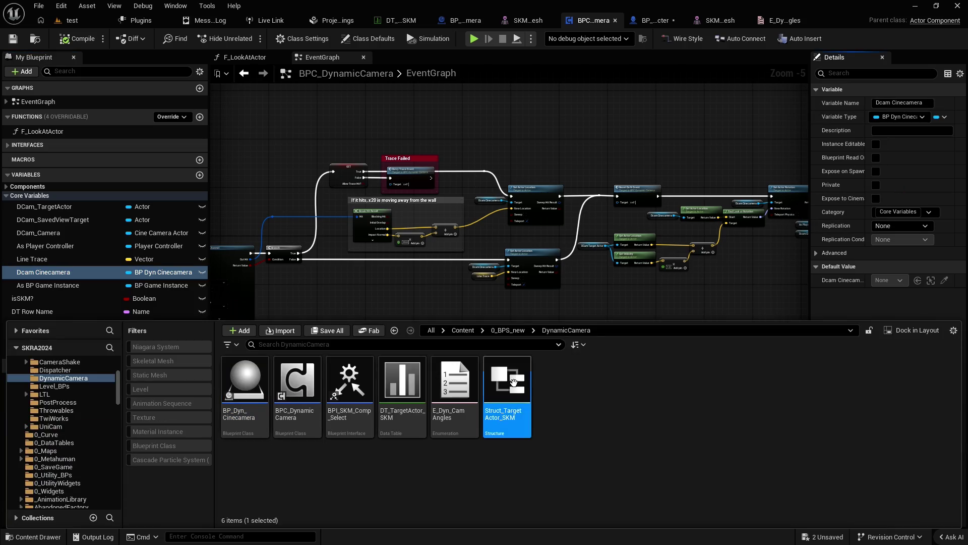
Step: Create a new Blueprint Structure asset in the DynamicCamera folder
click(557, 391)
right_click(557, 389)
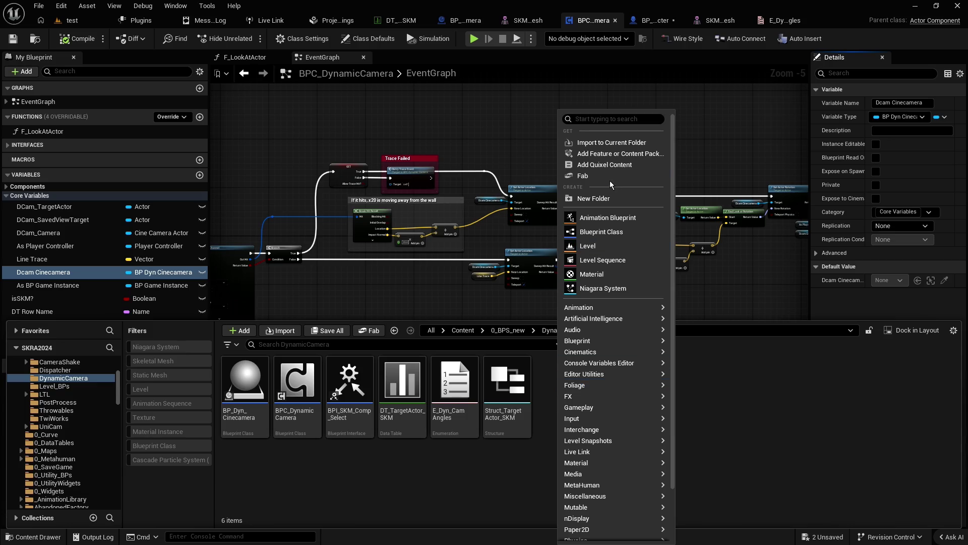
click(610, 120)
text(struct)
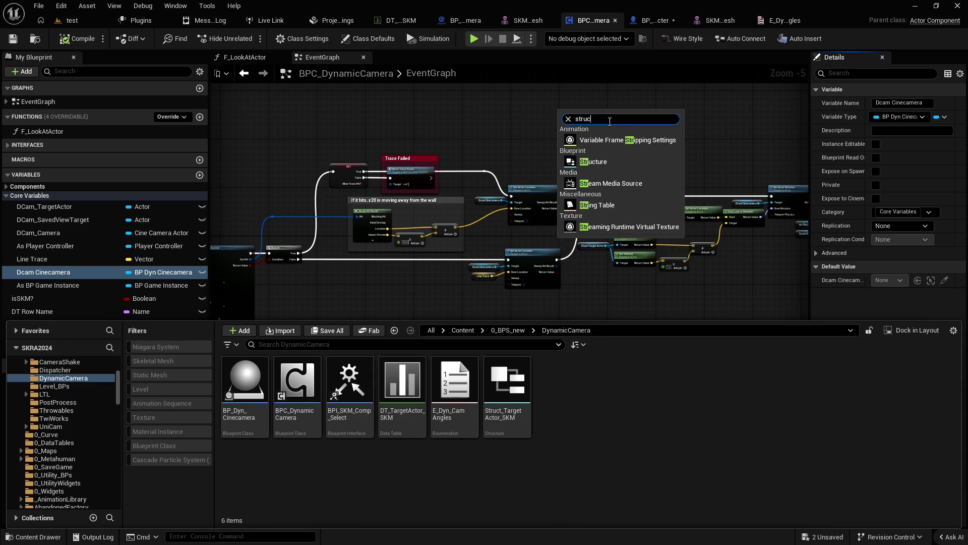
key(Return)
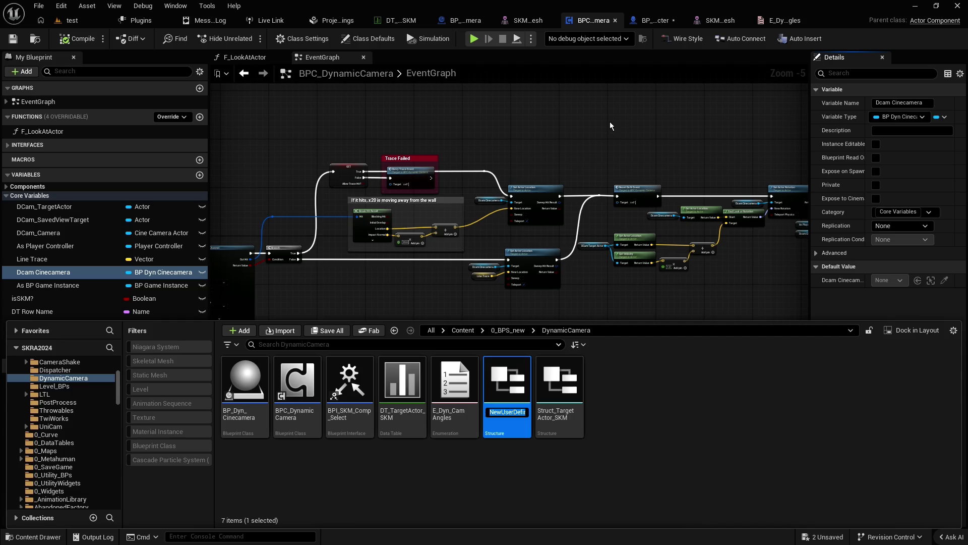
Step: Name the new structure Struct_Dyn_CameraShots
text(Str)
text(uct)
text(CameraShot)
text(s)
key(Home)
text(Dy)
text(ameraShots)
key(Return)
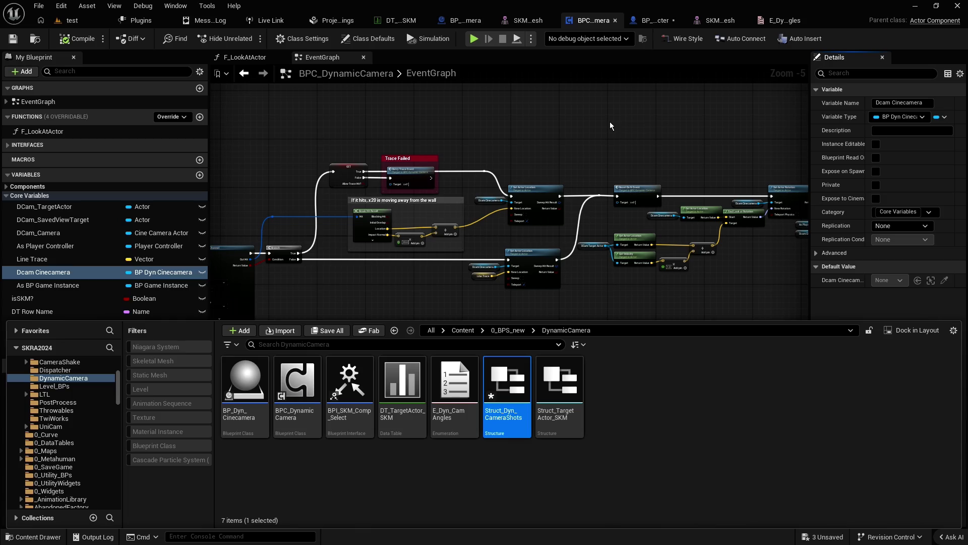
Step: Open Struct_Dyn_CameraShots and make MemberVar_0 an E Dyn Cam Angles member named Camera Angle
double_click(508, 387)
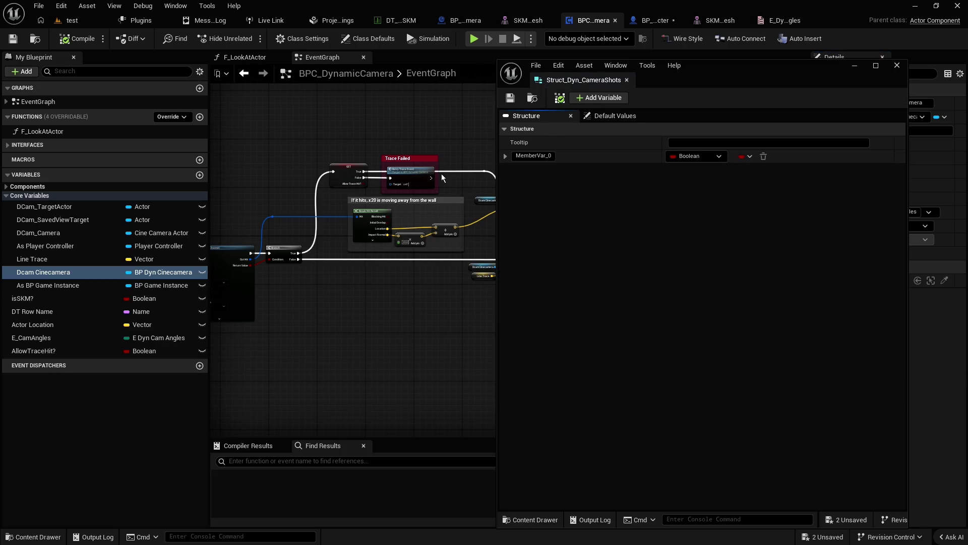
scroll(262, 166, down, 5)
scroll(392, 164, up, 5)
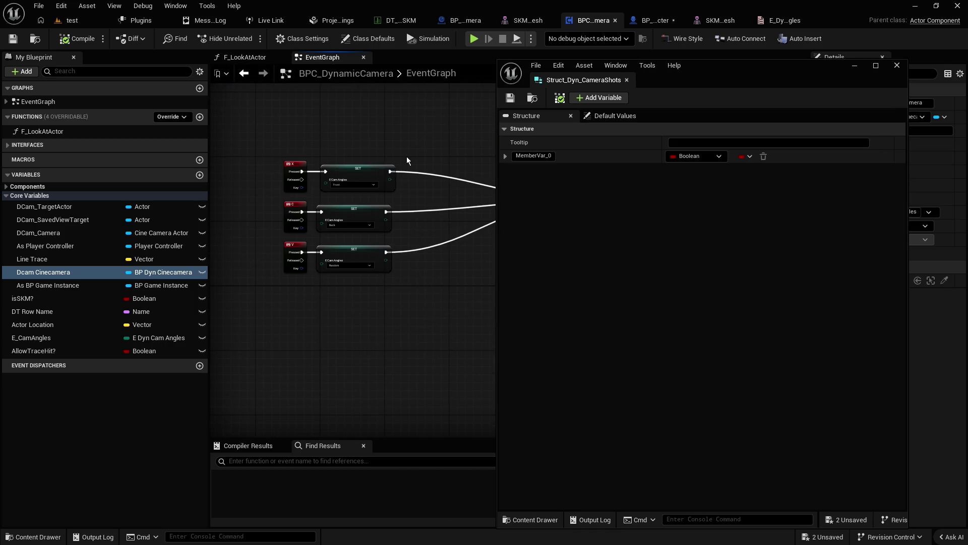
scroll(399, 156, up, 2)
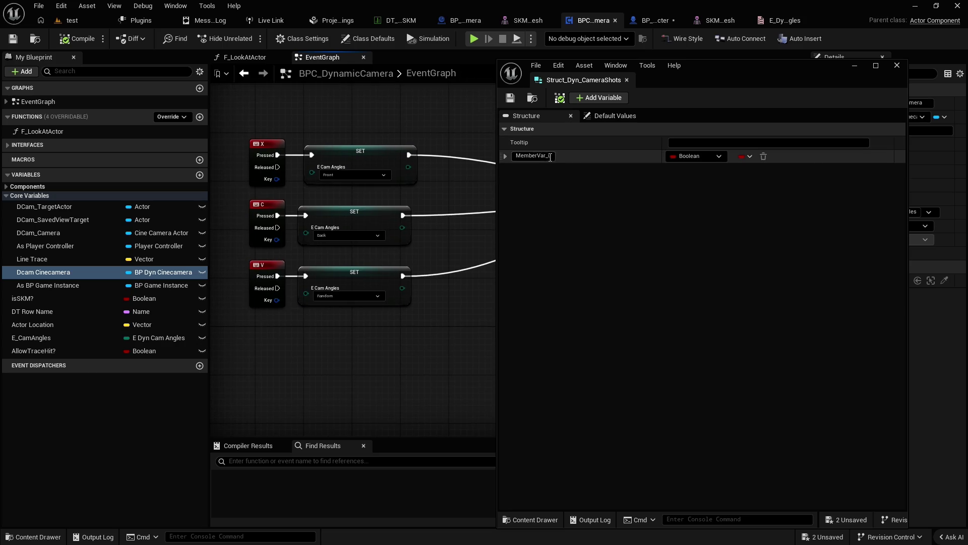
click(695, 158)
text(e cam angles)
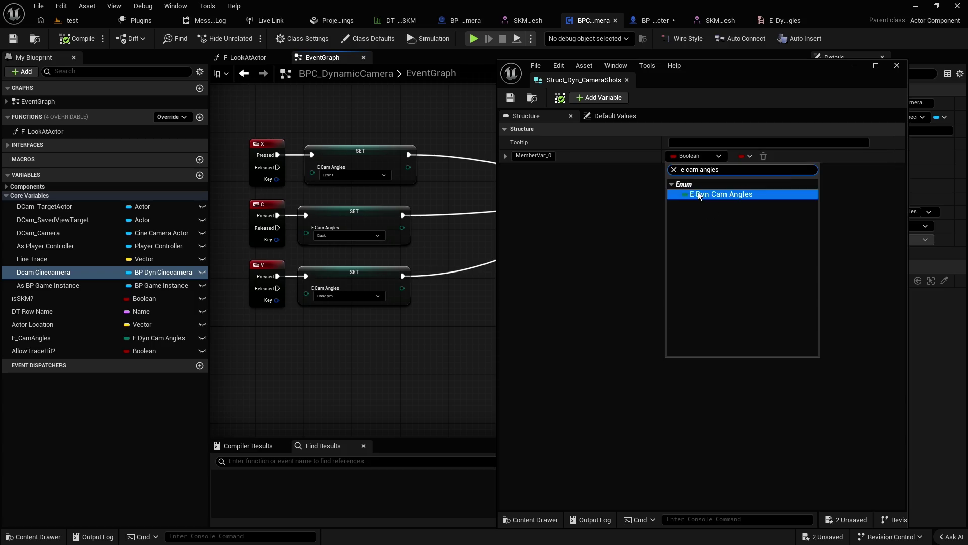
click(698, 192)
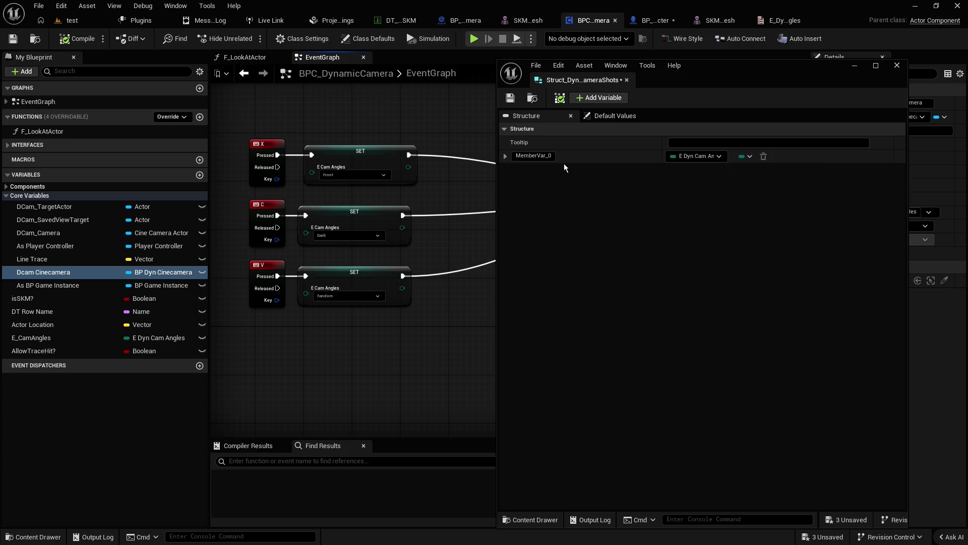
click(537, 156)
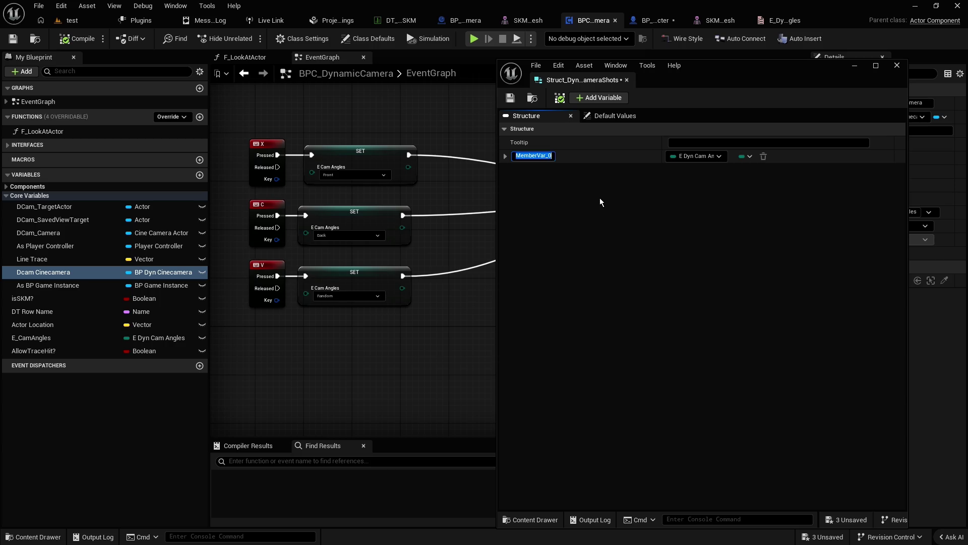
text(Camera Angl)
text(e)
key(Return)
Step: Resize and move the struct editor beside the graph and narrow the My Blueprint panel
scroll(438, 133, down, 2)
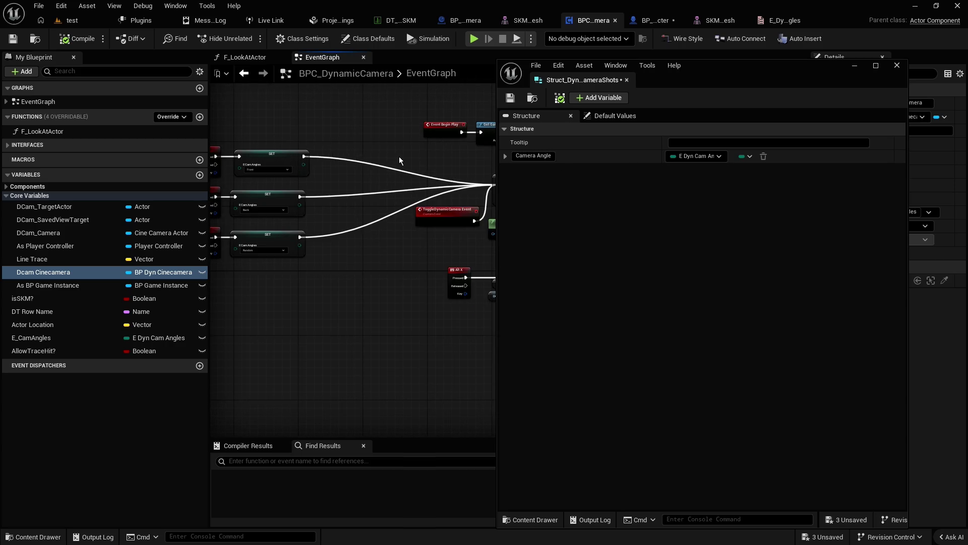
drag(418, 159, 290, 156)
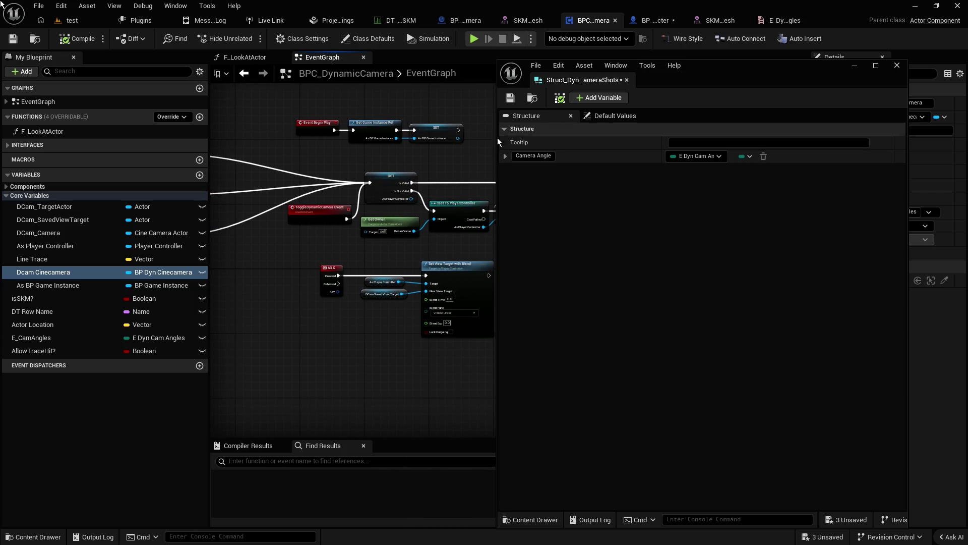
drag(497, 146, 604, 146)
drag(497, 152, 425, 154)
mouse_move(757, 65)
mouse_down()
mouse_move(815, 62)
mouse_move(806, 66)
mouse_up()
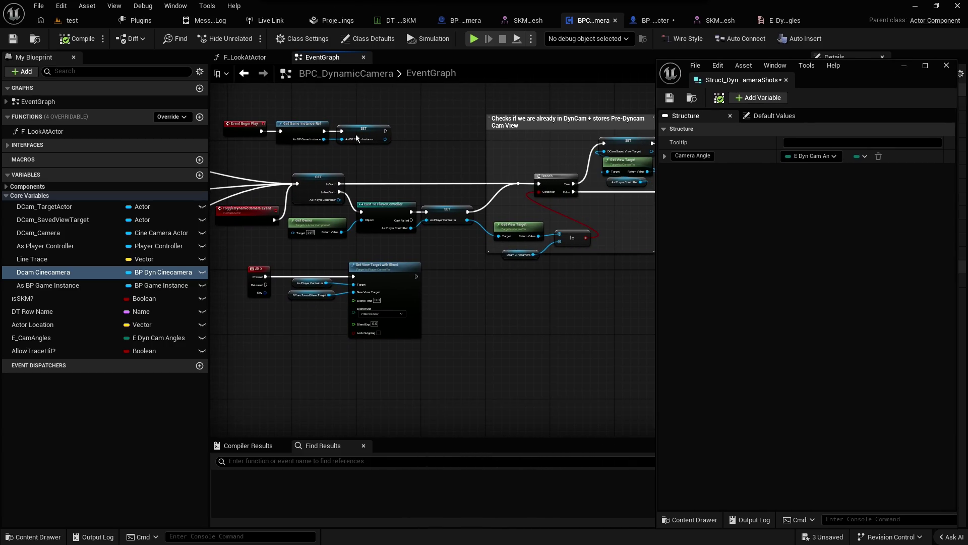
drag(207, 131, 165, 133)
scroll(582, 140, up, 2)
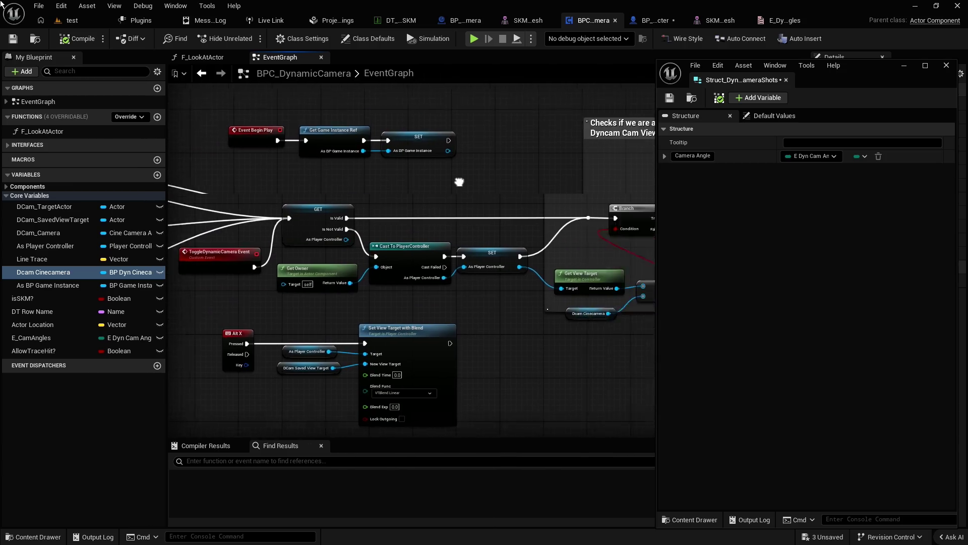
Step: Pan the event graph to the view-check comment block and Trace Failed section
right_click(282, 165)
click(283, 165)
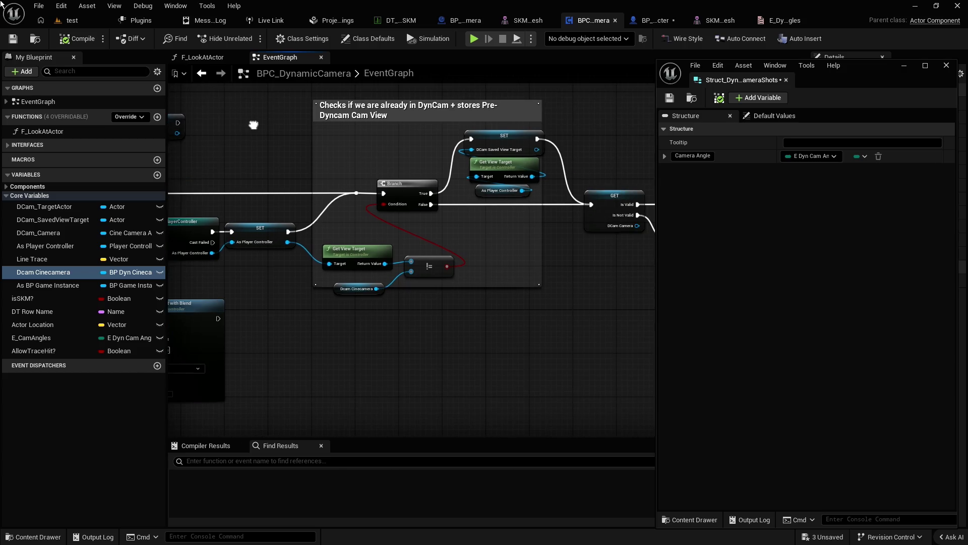
drag(608, 292, 327, 286)
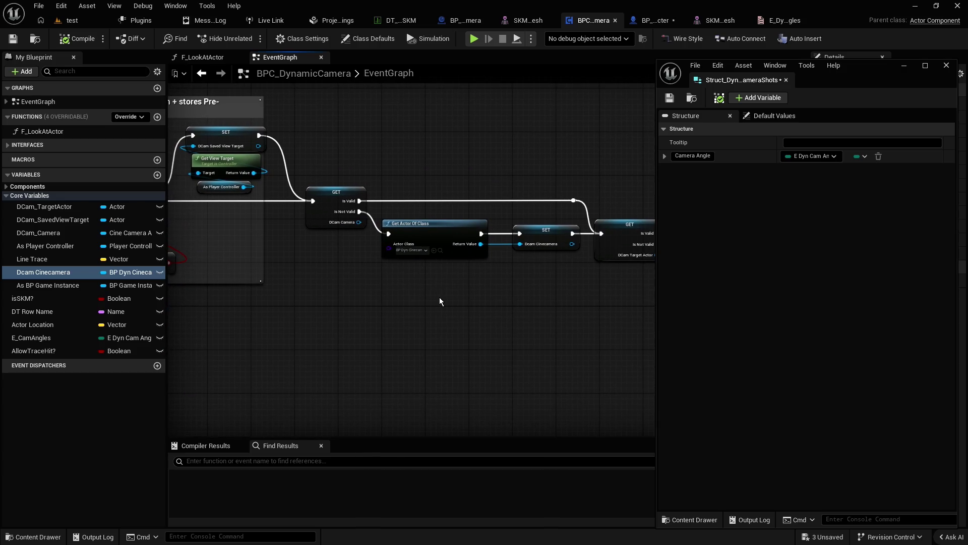
drag(493, 301, 205, 277)
right_click(206, 277)
click(484, 285)
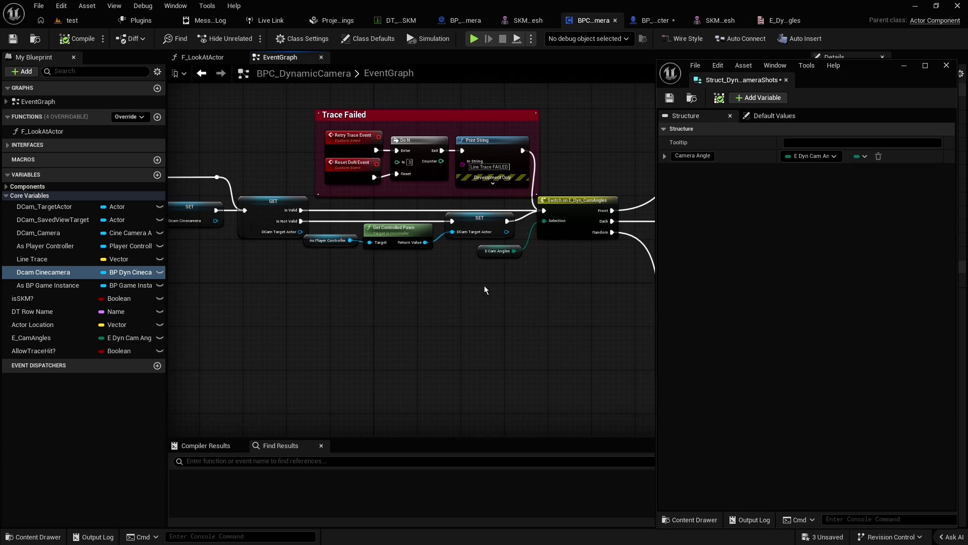
Step: Follow the camera angle branches down to the Random Unit Vector in Cone in Degrees nodes
mouse_move(538, 287)
mouse_down()
mouse_move(411, 305)
mouse_move(491, 302)
mouse_move(212, 303)
mouse_move(197, 313)
mouse_up()
mouse_move(454, 229)
mouse_down()
mouse_move(386, 308)
mouse_move(346, 335)
mouse_up()
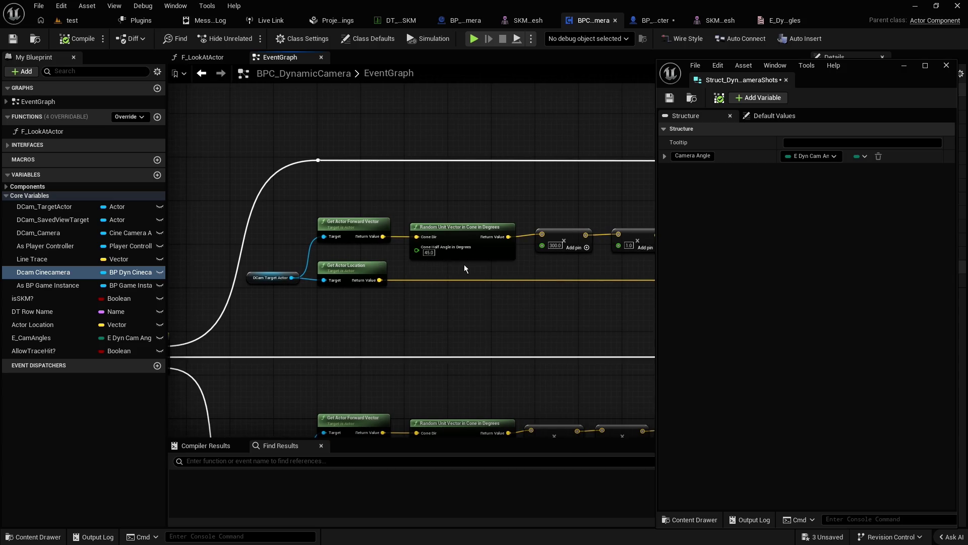
drag(464, 264, 406, 221)
right_click(407, 221)
click(366, 220)
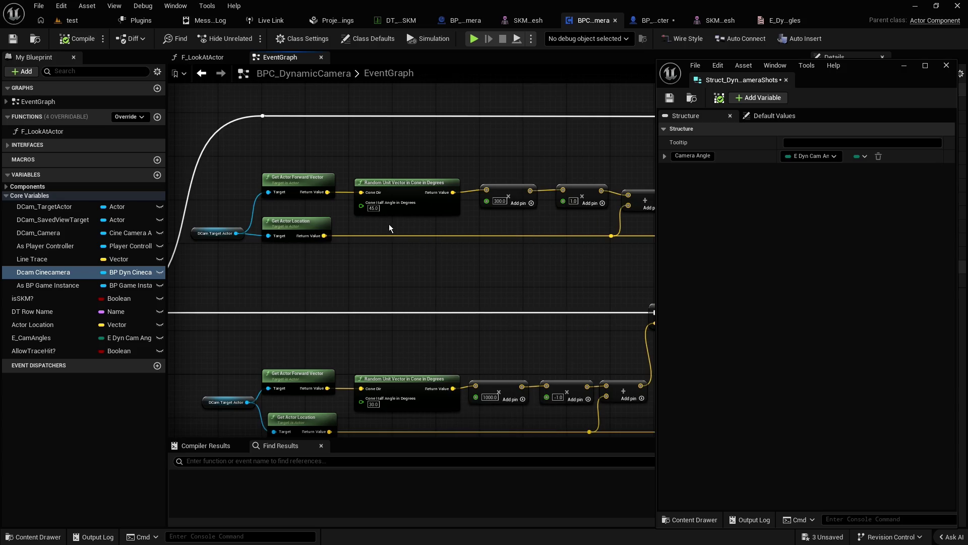
mouse_move(409, 322)
mouse_down()
mouse_move(425, 275)
mouse_move(420, 154)
mouse_move(447, 281)
mouse_move(425, 201)
mouse_move(391, 146)
mouse_move(424, 190)
mouse_move(385, 210)
mouse_move(394, 184)
mouse_move(397, 222)
mouse_up()
scroll(423, 190, down, 2)
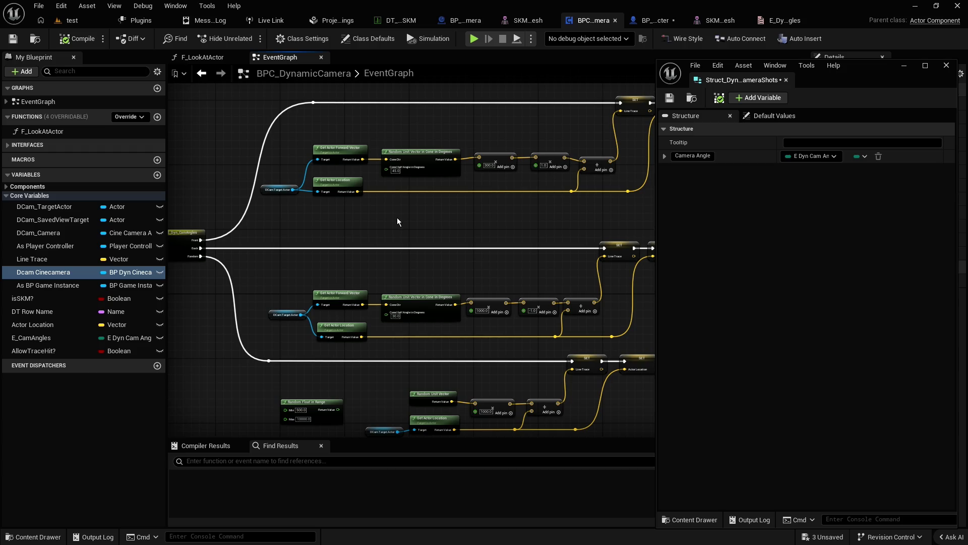
scroll(397, 222, up, 1)
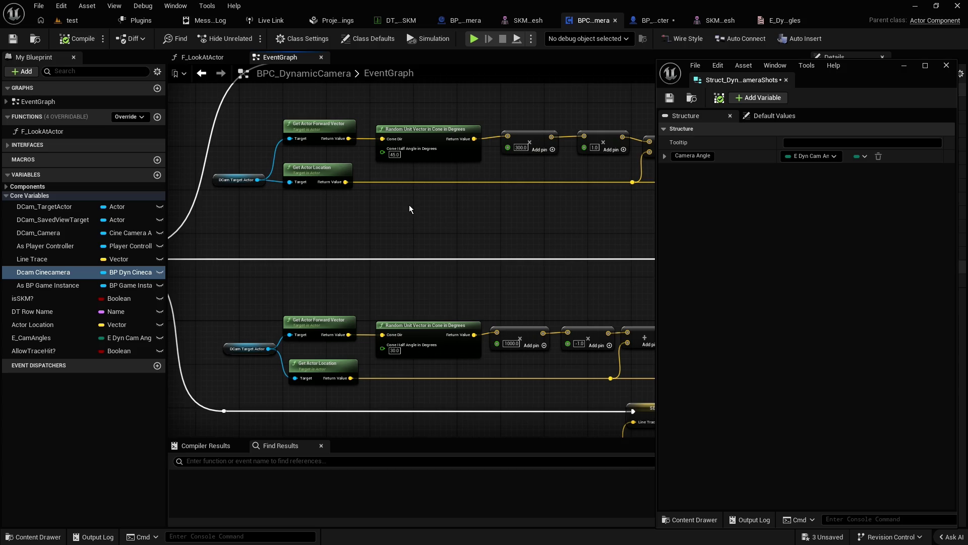
scroll(454, 224, up, 2)
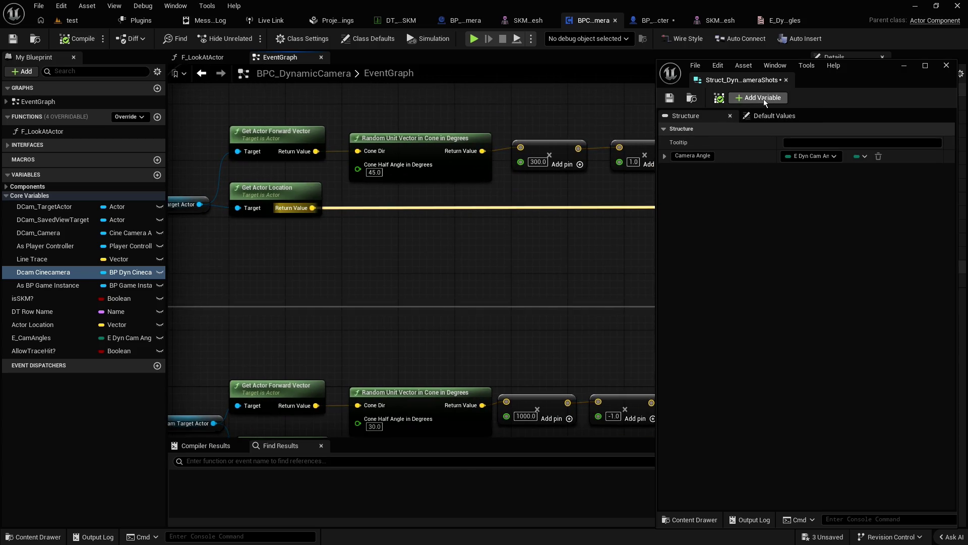
Step: Add a second struct member named Cone Half Angle in Degrees, typed Float
click(760, 98)
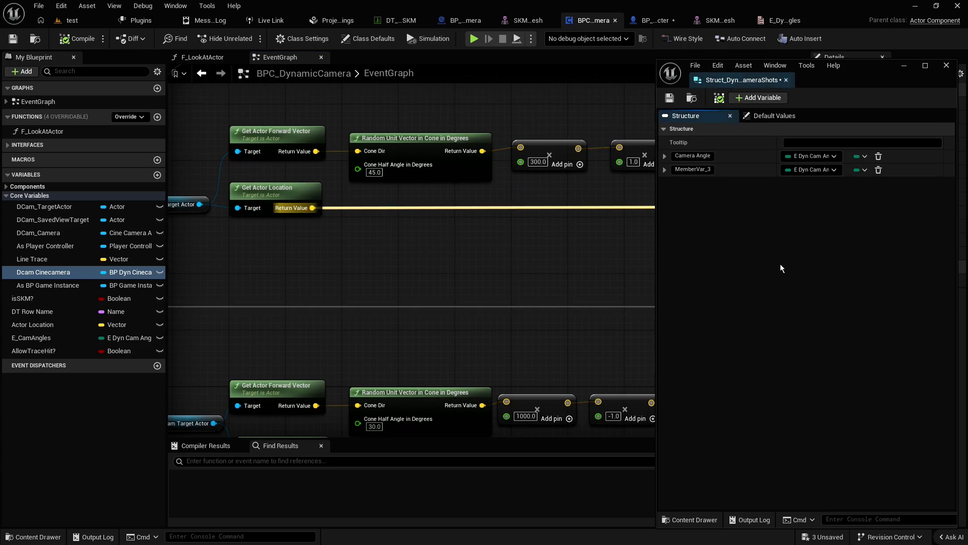
click(693, 169)
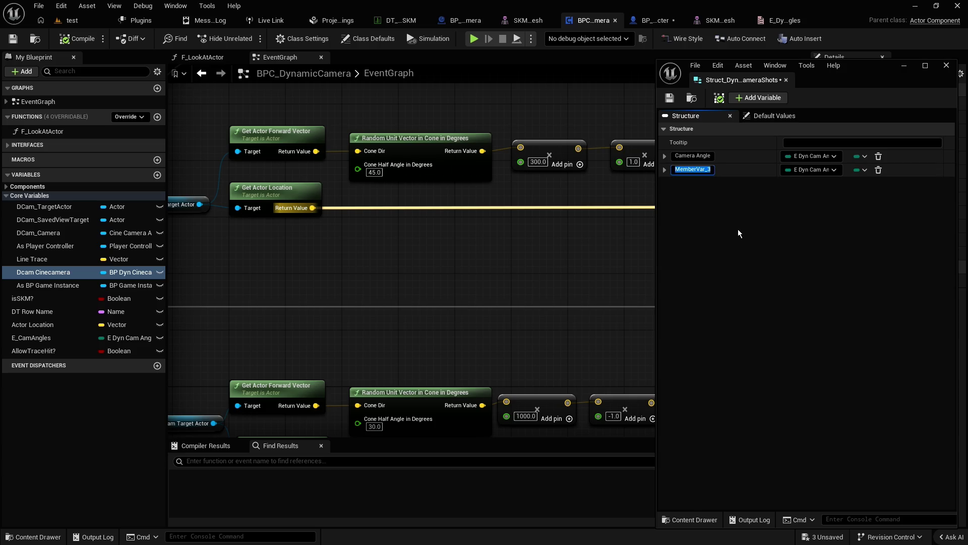
text(Cone Angle in)
text( Degree)
text(s)
text(Half)
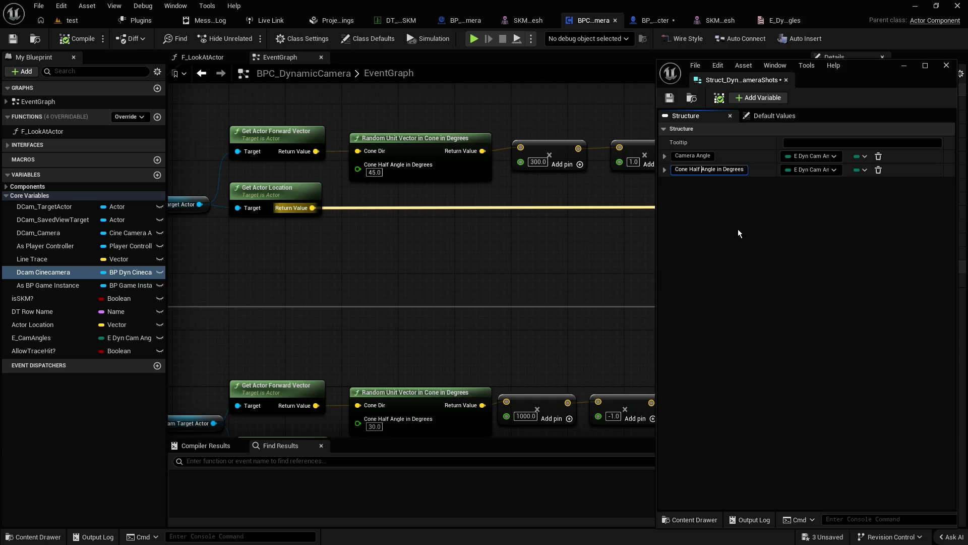
key(Return)
click(815, 171)
text(floa)
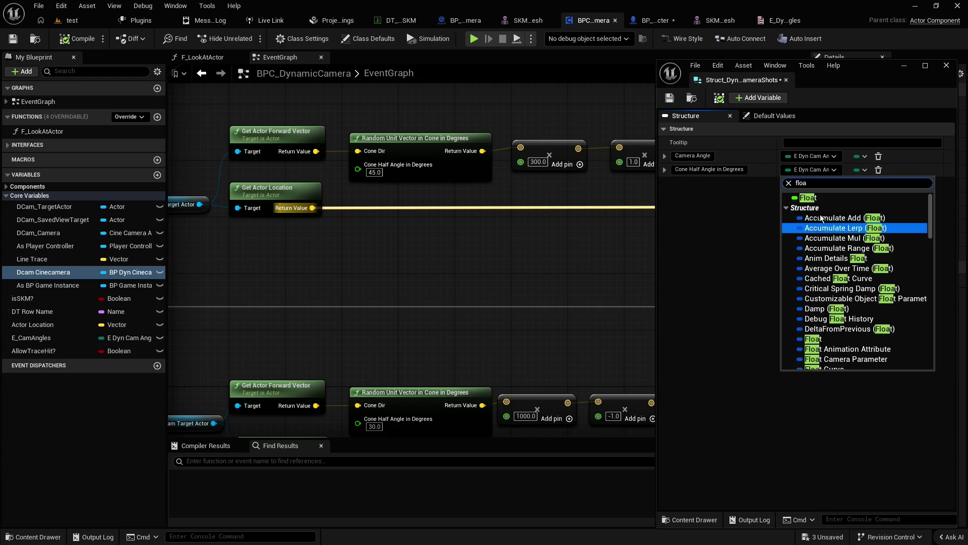
key(Escape)
click(488, 244)
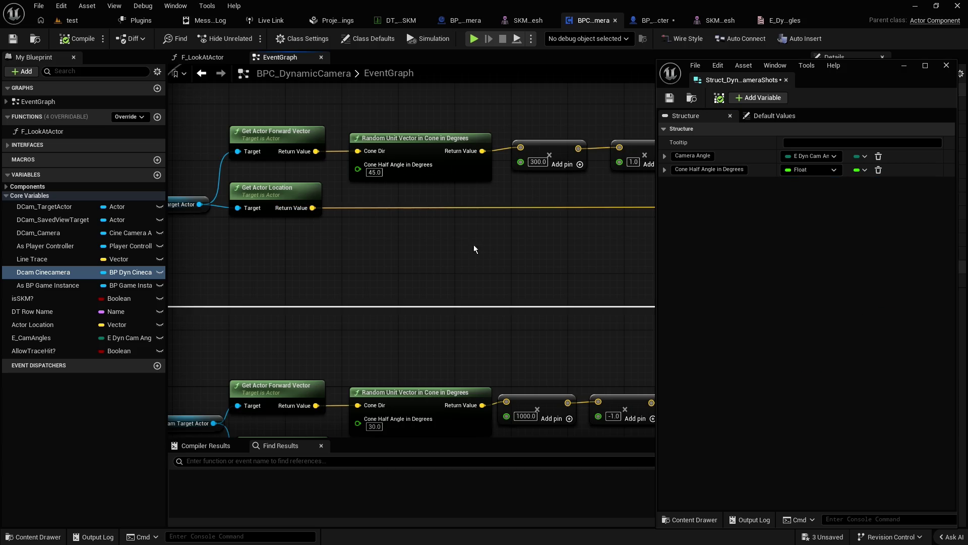
drag(431, 243, 527, 284)
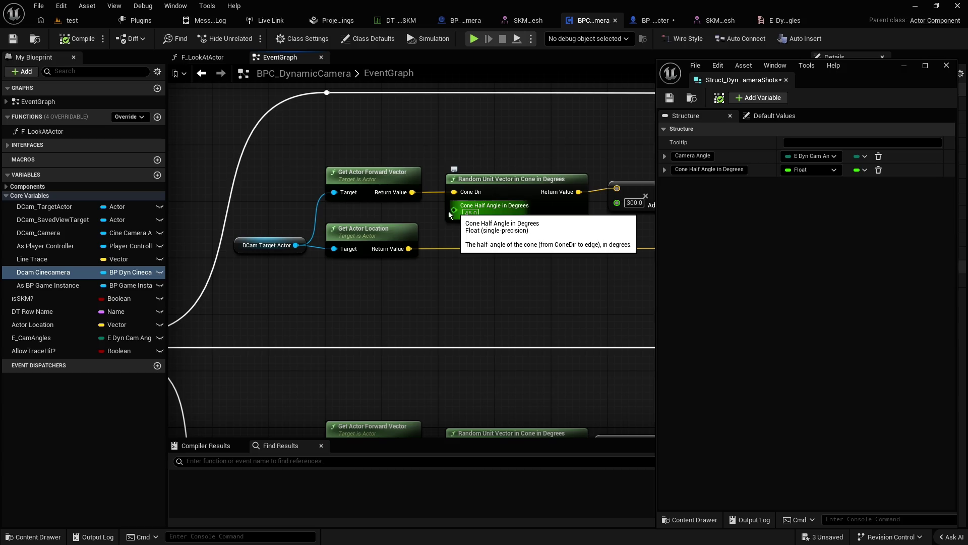
Step: Promote the cone node's half angle input to a variable and tuck its getter beside the node
drag(449, 211, 398, 210)
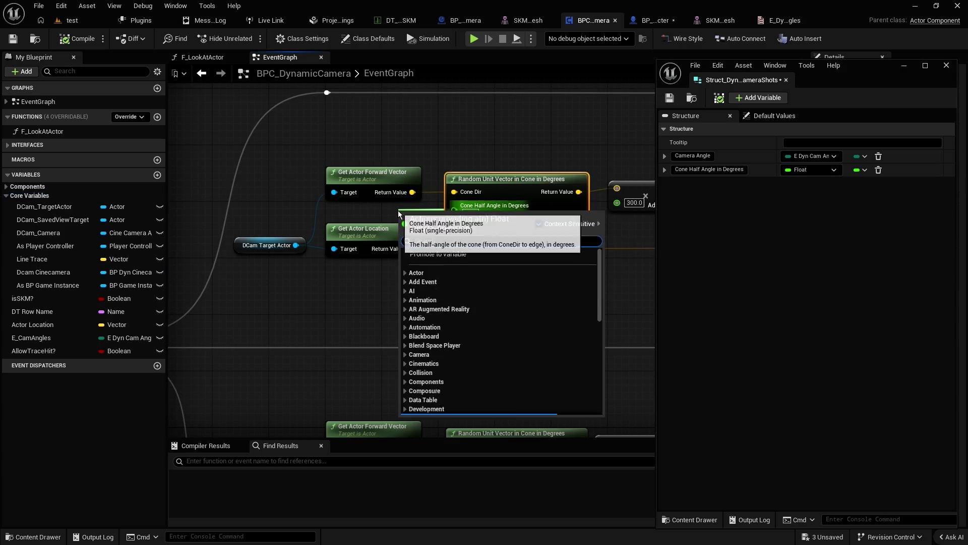
click(447, 256)
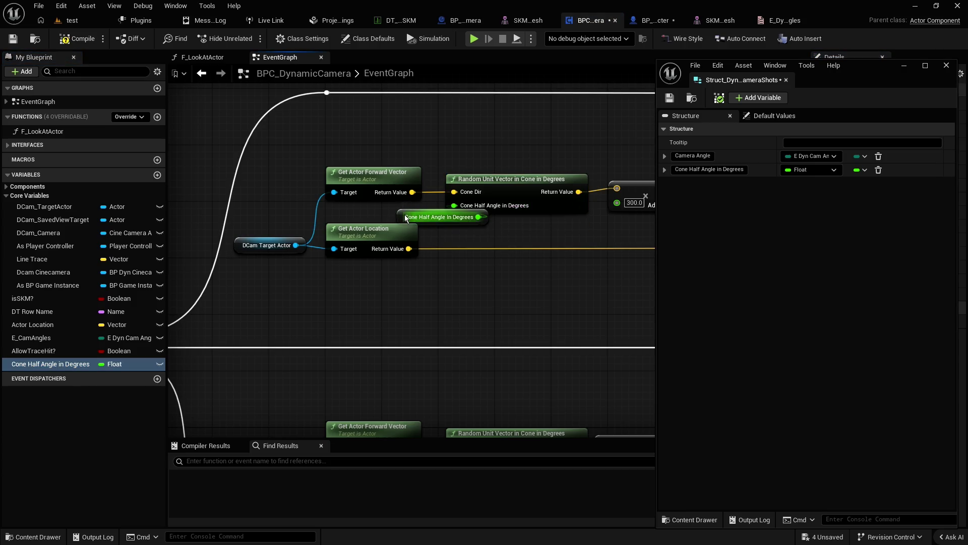
drag(406, 218, 349, 211)
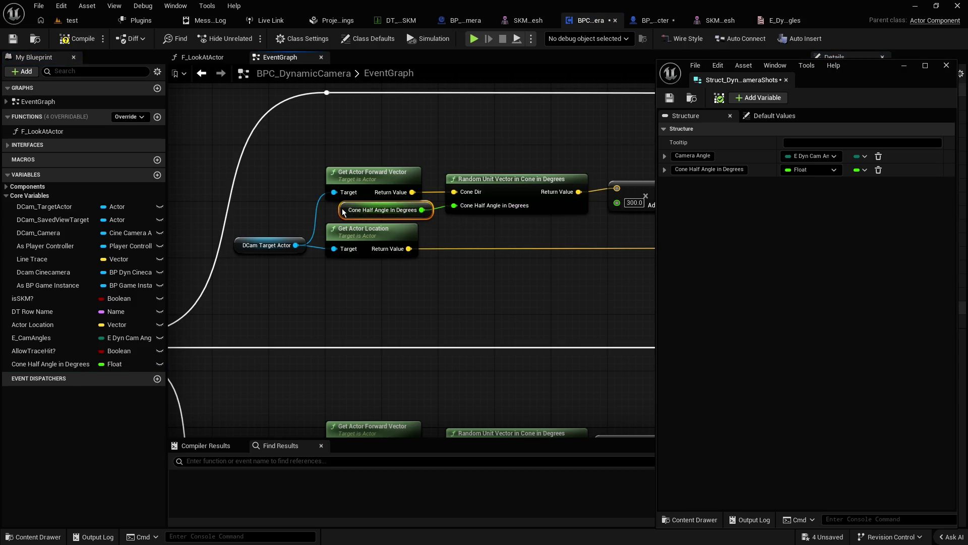
click(379, 171)
Step: Pan down to the second cone group and the multiply and add nodes following it
drag(474, 277, 453, 211)
scroll(453, 211, down, 1)
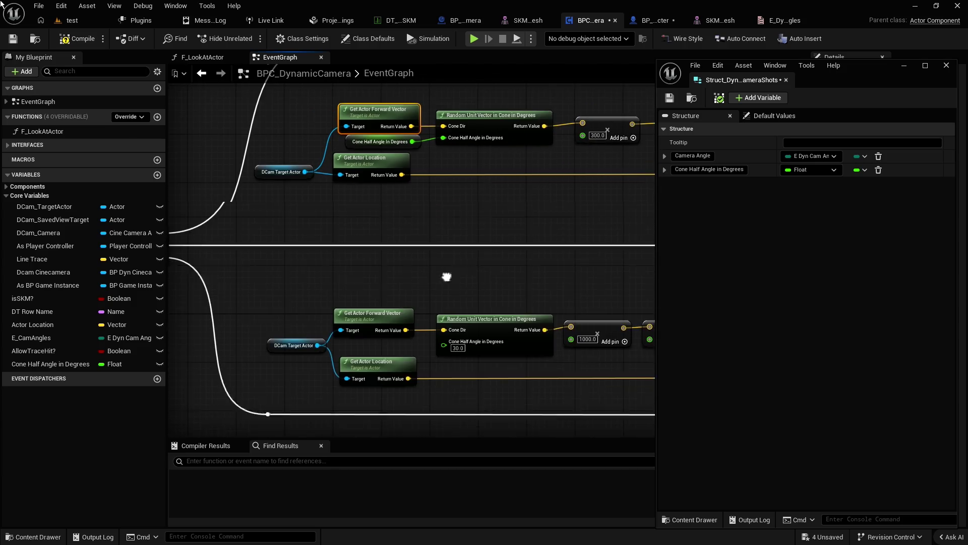
mouse_move(447, 276)
mouse_down()
mouse_move(435, 244)
mouse_move(452, 245)
mouse_up()
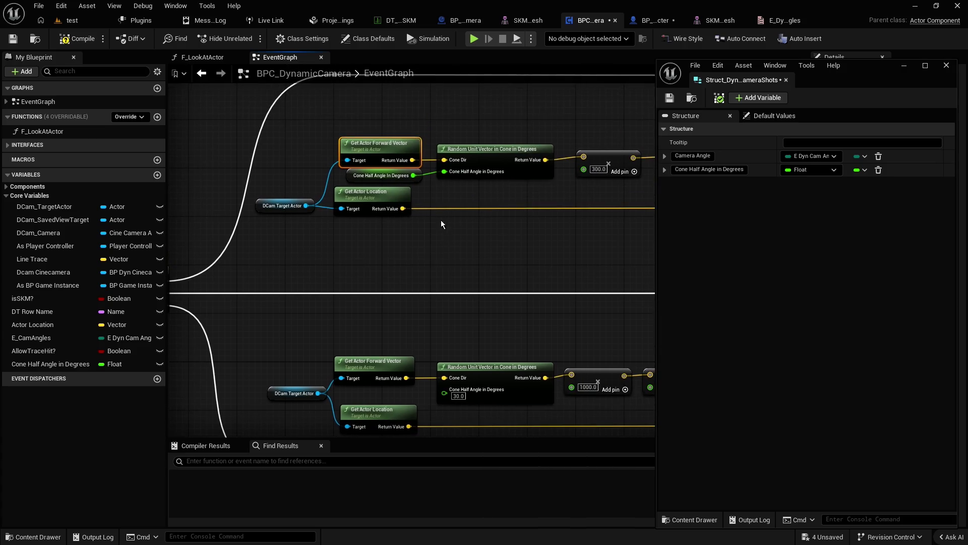
drag(442, 260, 411, 262)
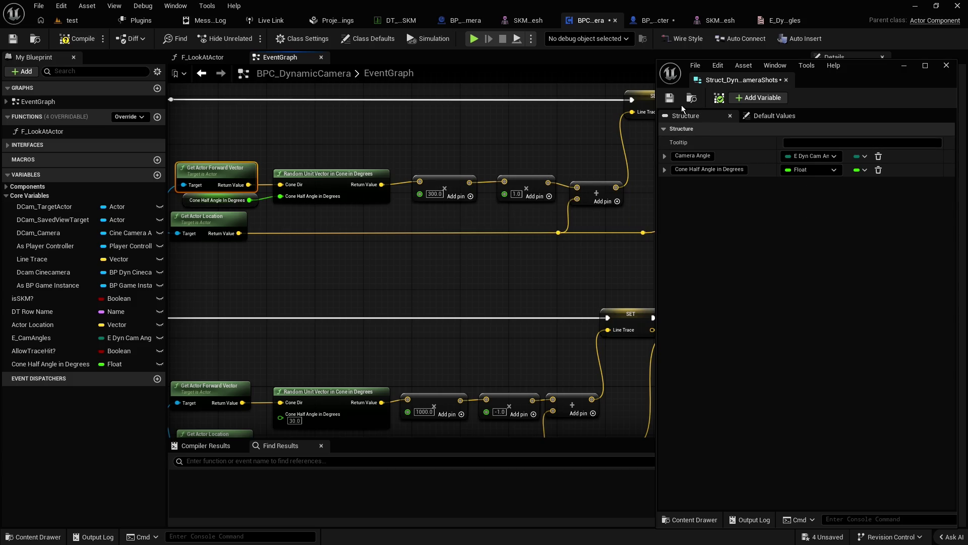
Step: Add a struct member named Distance, then refocus the event graph
click(759, 98)
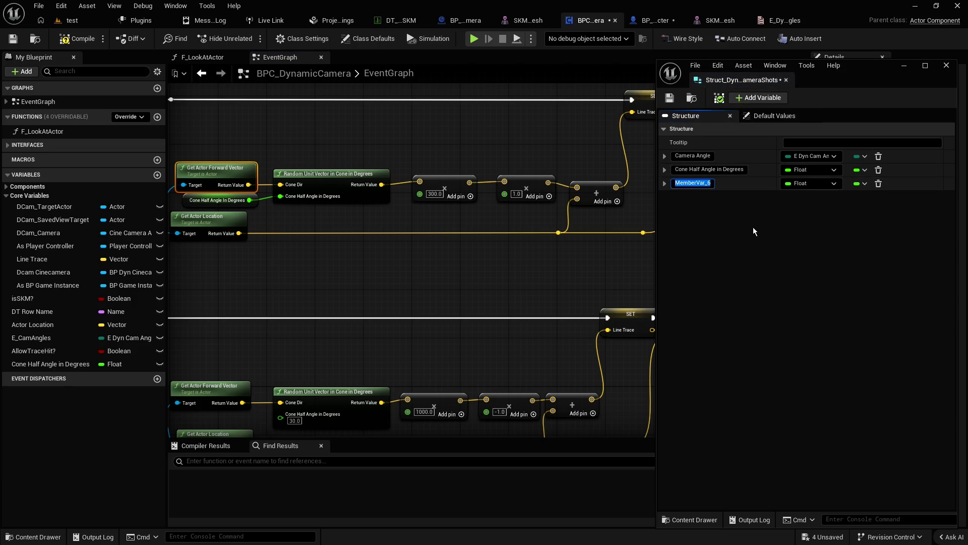
text(Distance)
key(Return)
click(544, 264)
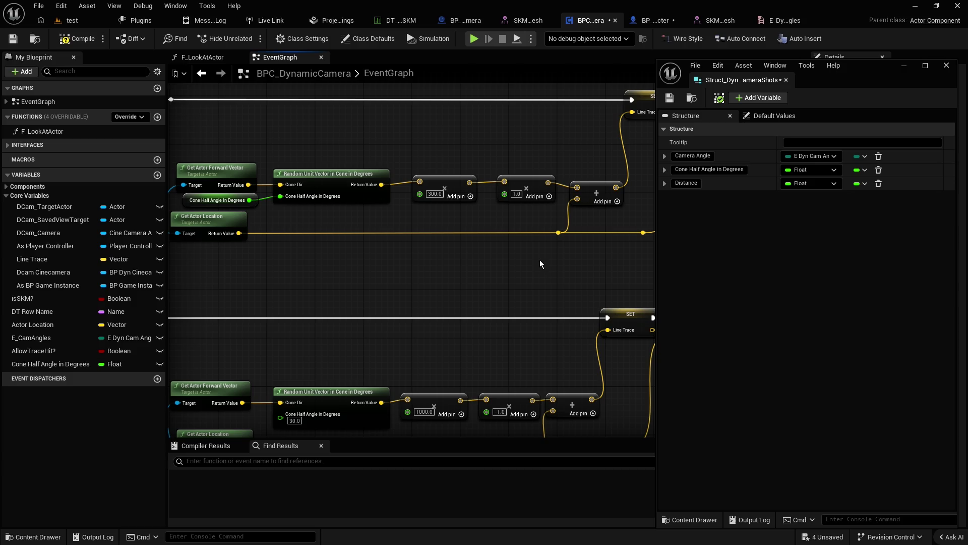
drag(537, 259, 465, 260)
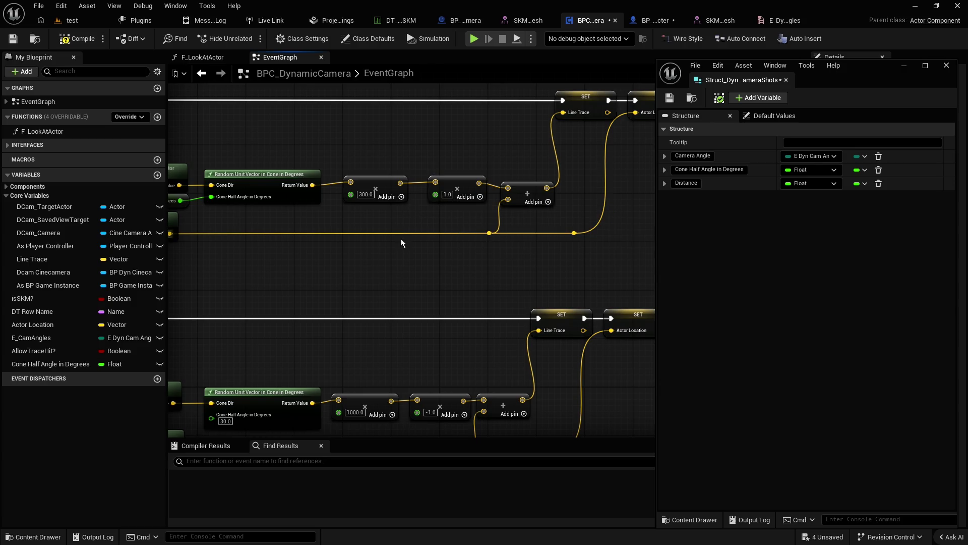
Step: Pan the event graph past the SET and Add nodes to the Switch on E_Dyn_CamAngles node
scroll(401, 252, down, 3)
scroll(401, 267, up, 4)
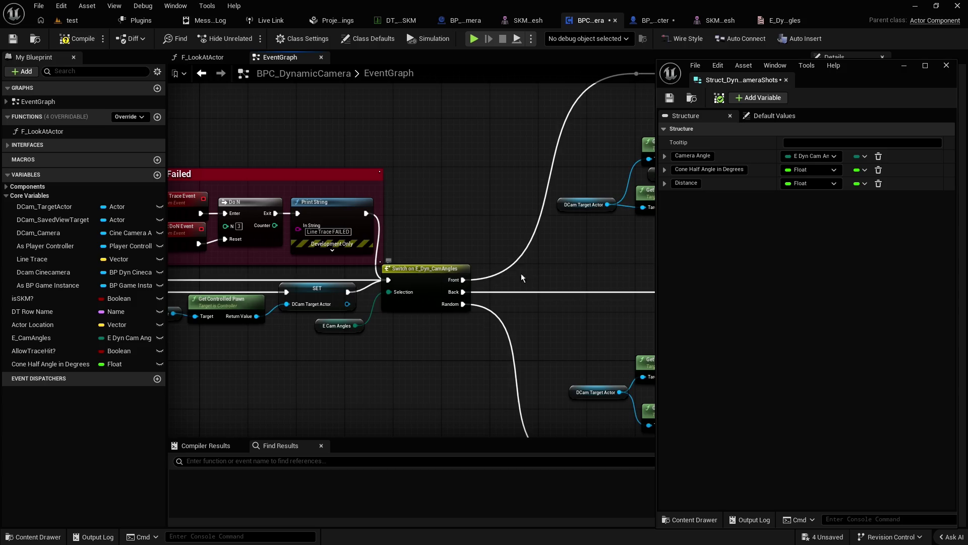
mouse_move(522, 277)
mouse_down()
mouse_move(356, 260)
mouse_move(256, 264)
mouse_up()
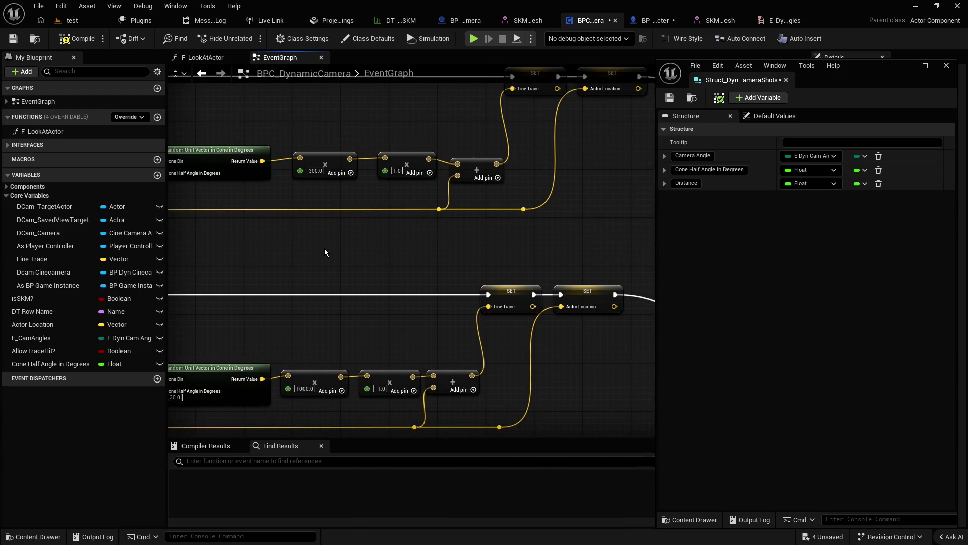
drag(325, 248, 391, 268)
right_click(392, 268)
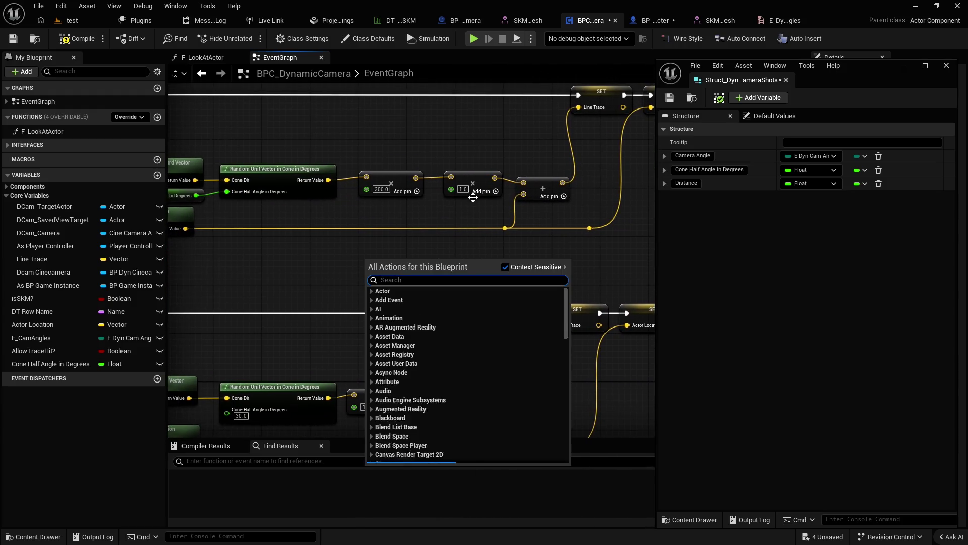
click(465, 205)
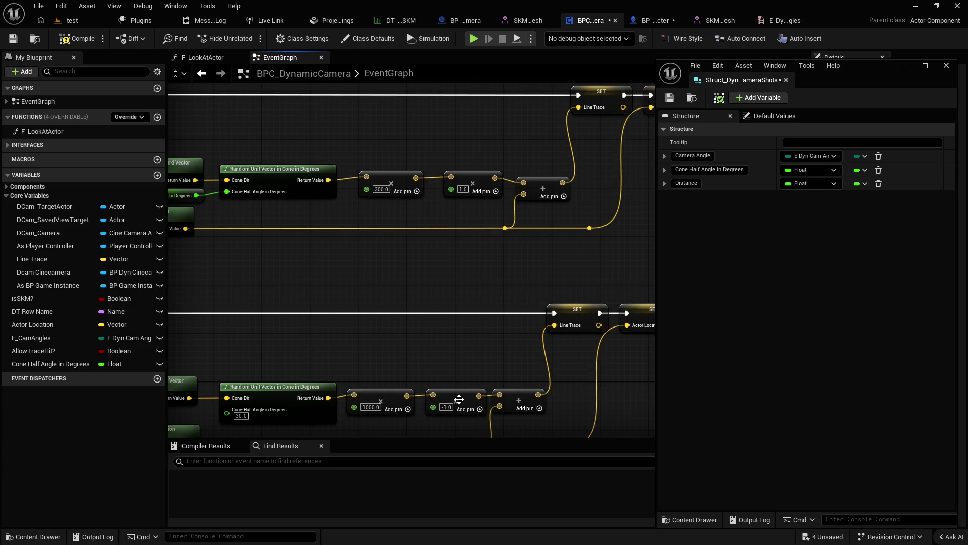
mouse_move(452, 395)
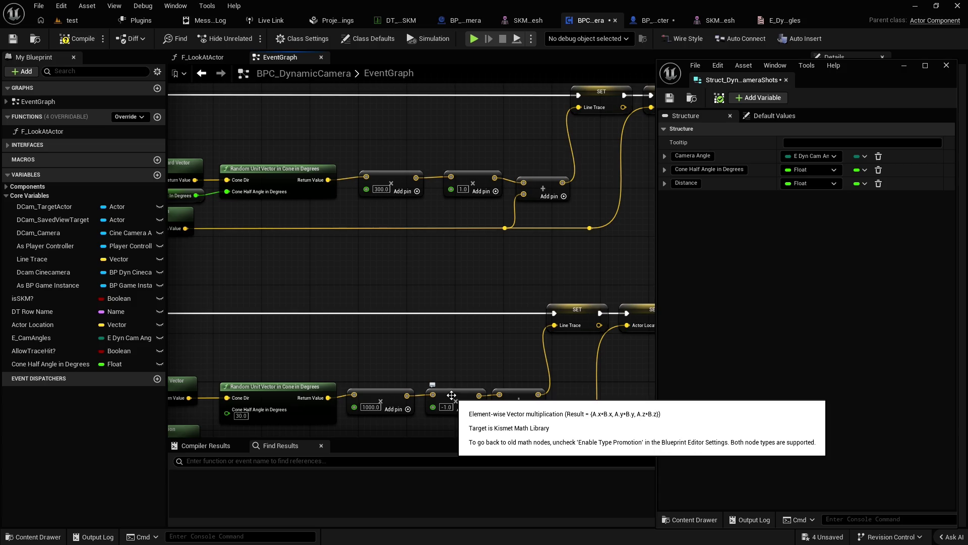
scroll(423, 264, down, 1)
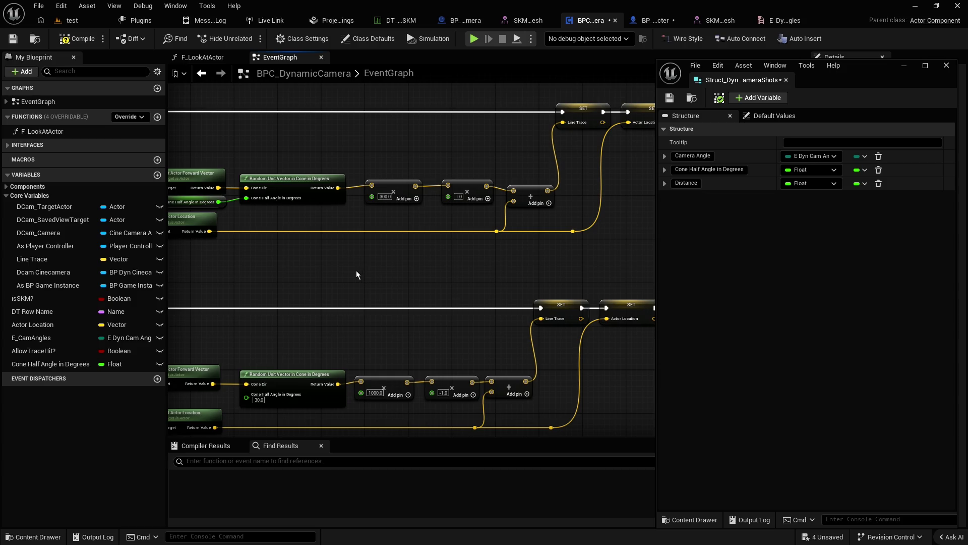
drag(304, 271, 678, 247)
Step: Minimize the struct window and browse from the E Cam Angles node to its enum asset
click(904, 66)
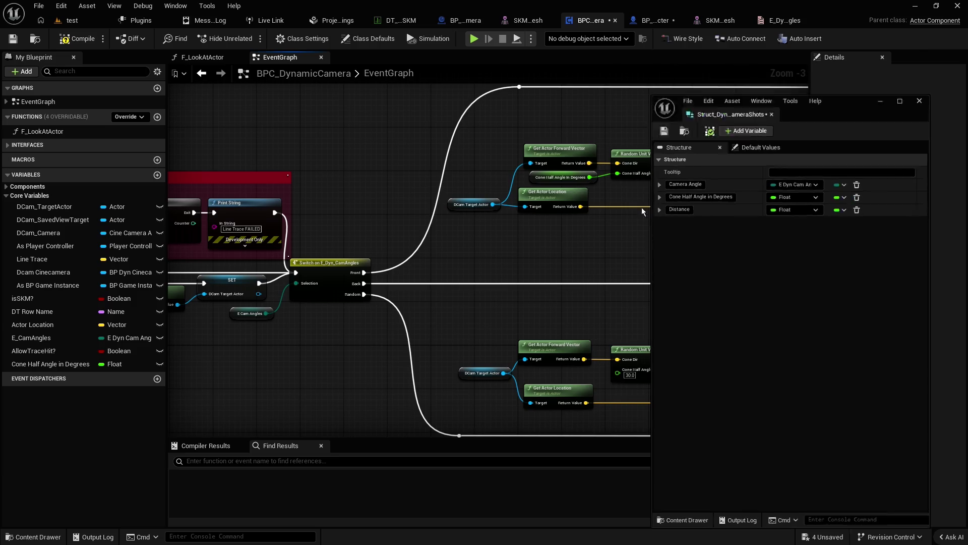
click(237, 315)
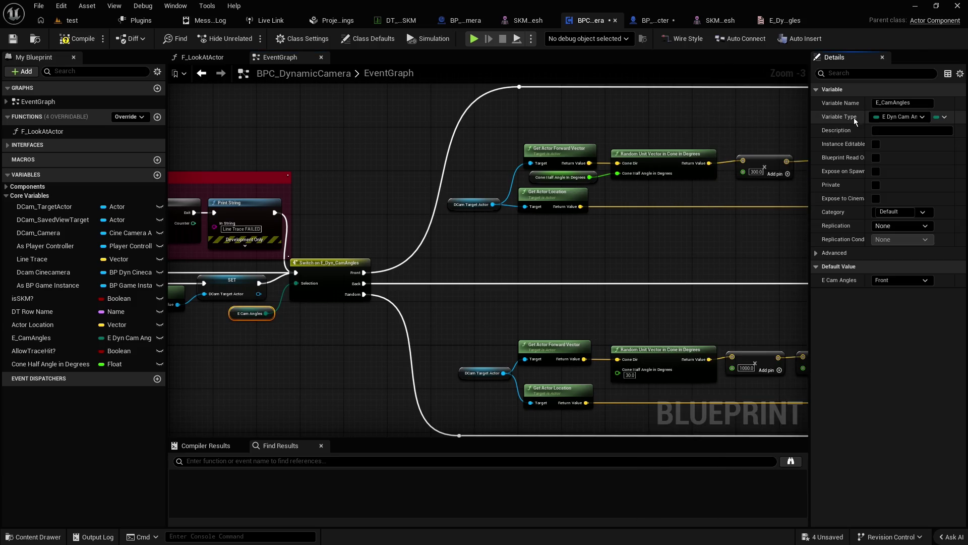
right_click(857, 117)
click(876, 196)
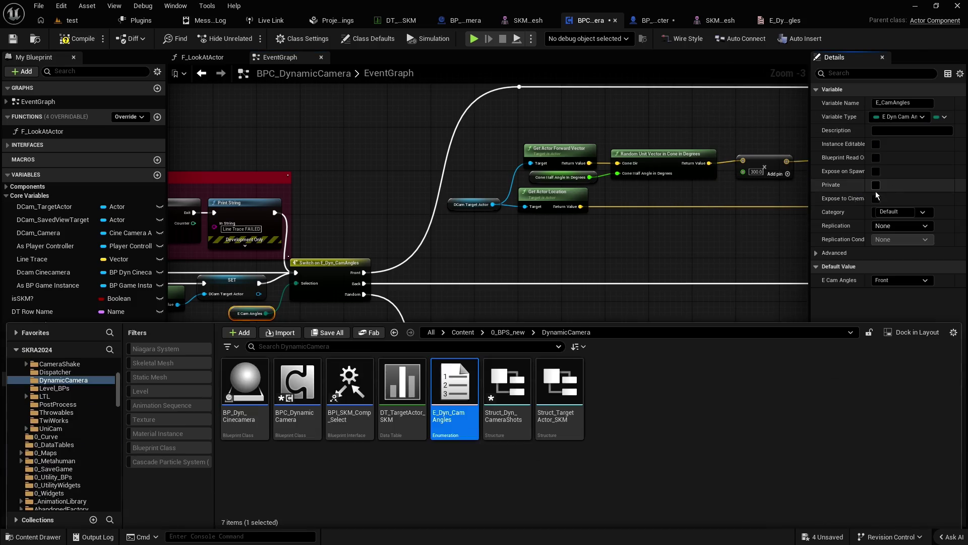
Step: Open E_Dyn_CamAngles and rename its first entry to Front/Back
double_click(459, 386)
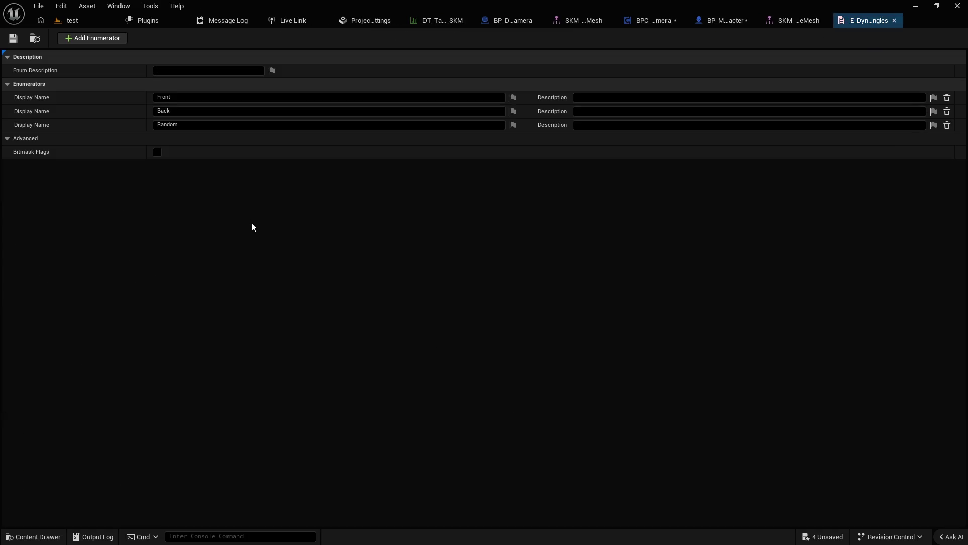
click(204, 96)
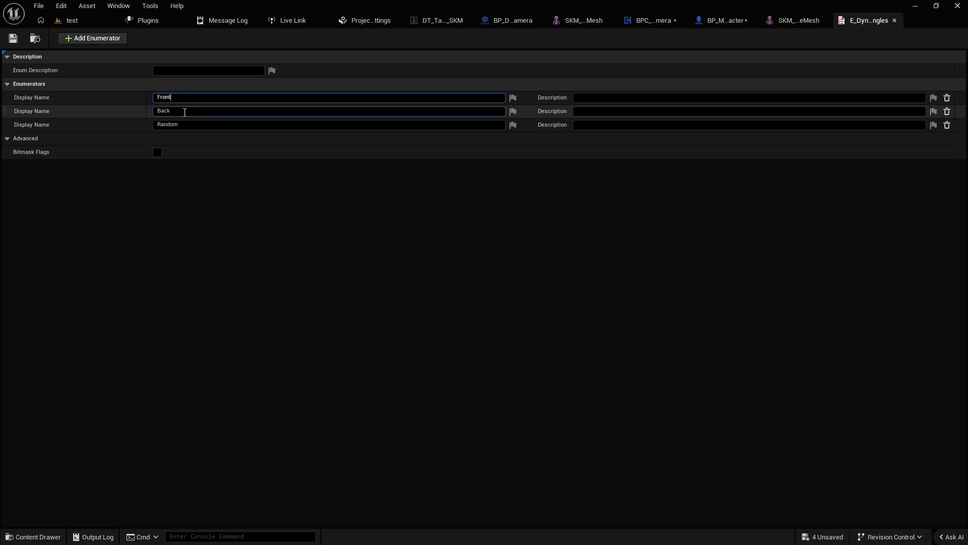
click(195, 109)
click(193, 96)
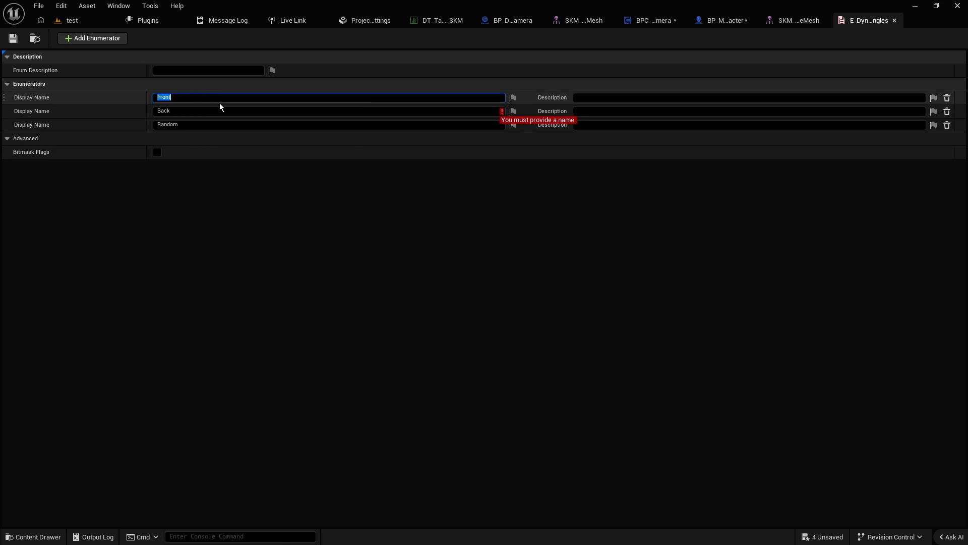
key(End)
text(/Back)
click(217, 110)
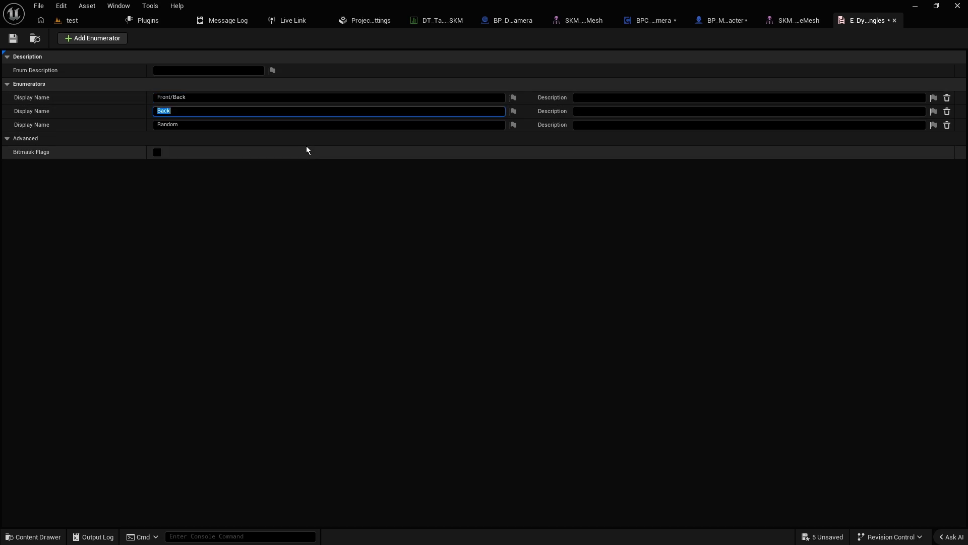
Step: Rename the second enum entry to Right/Left and save the enum
text(L)
key(BackSpace)
text(Right/)
text(Left)
key(Return)
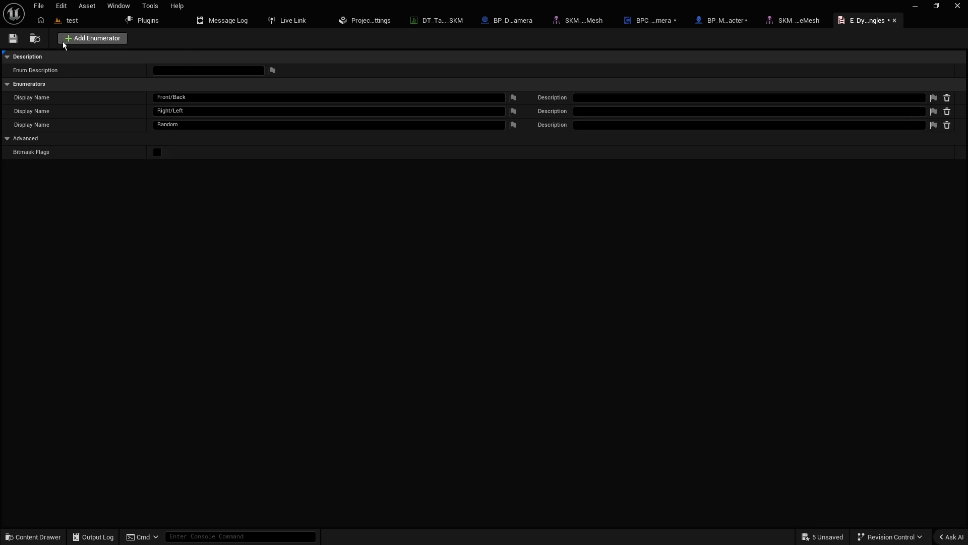
click(13, 39)
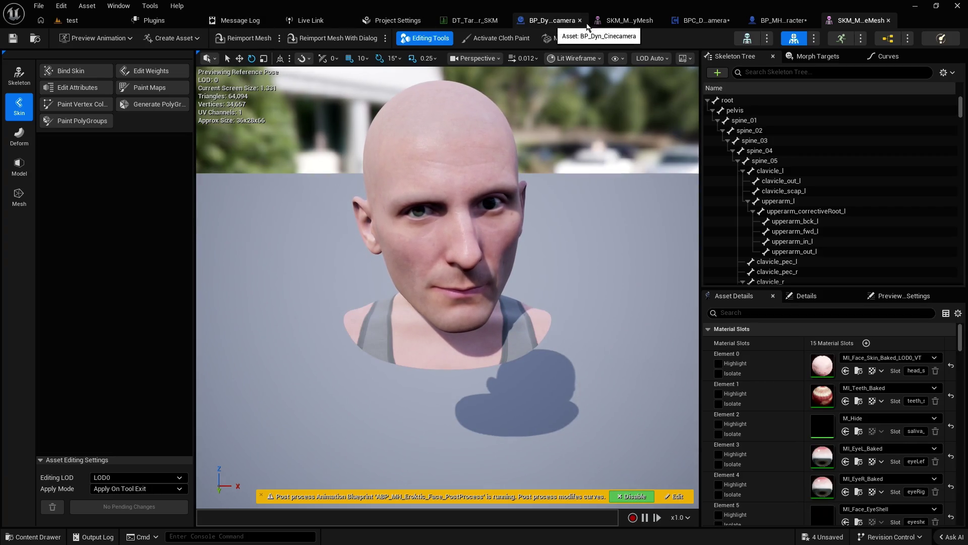
Step: Back in the struct editor, prefix the Distance member with 'Trace' to make it 'Trace Distance'
click(701, 21)
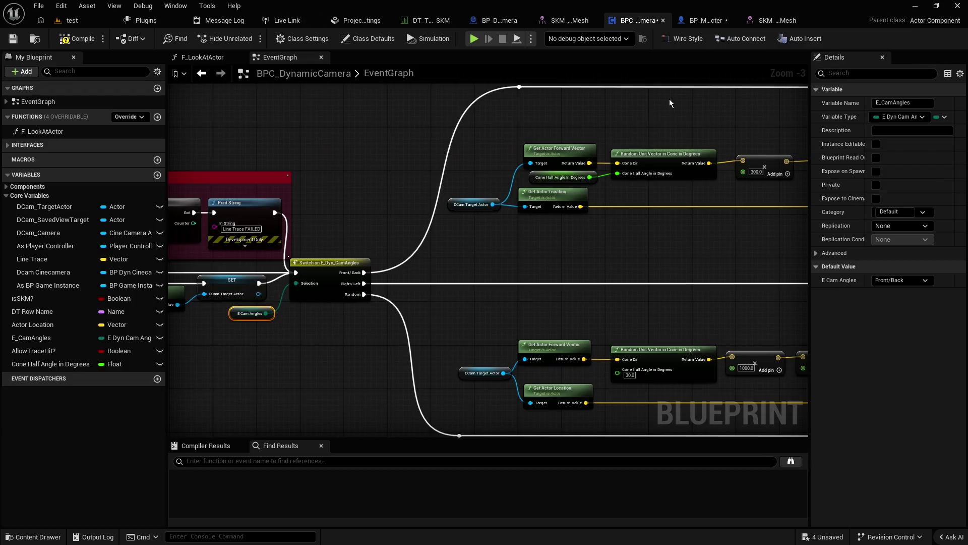
key(alt+Tab)
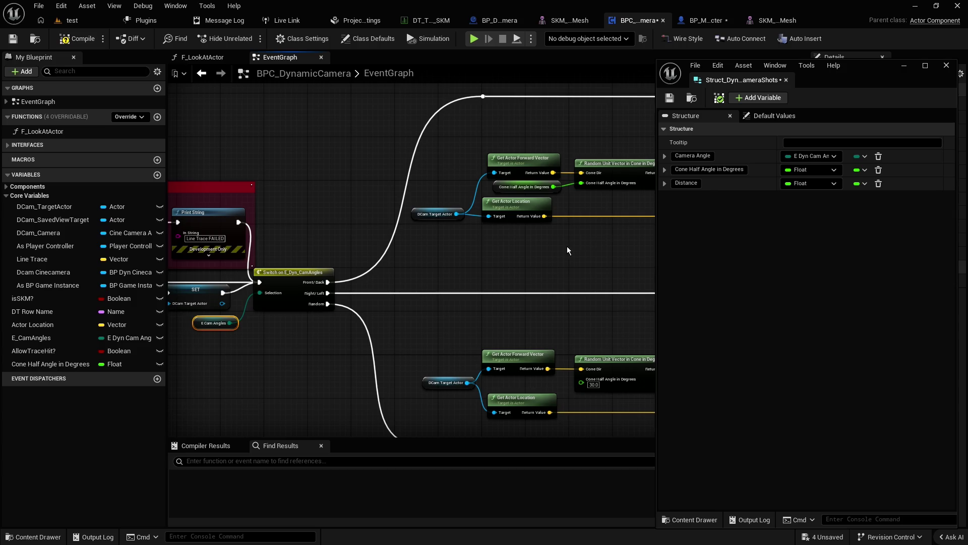
drag(567, 246, 431, 253)
drag(541, 218, 455, 226)
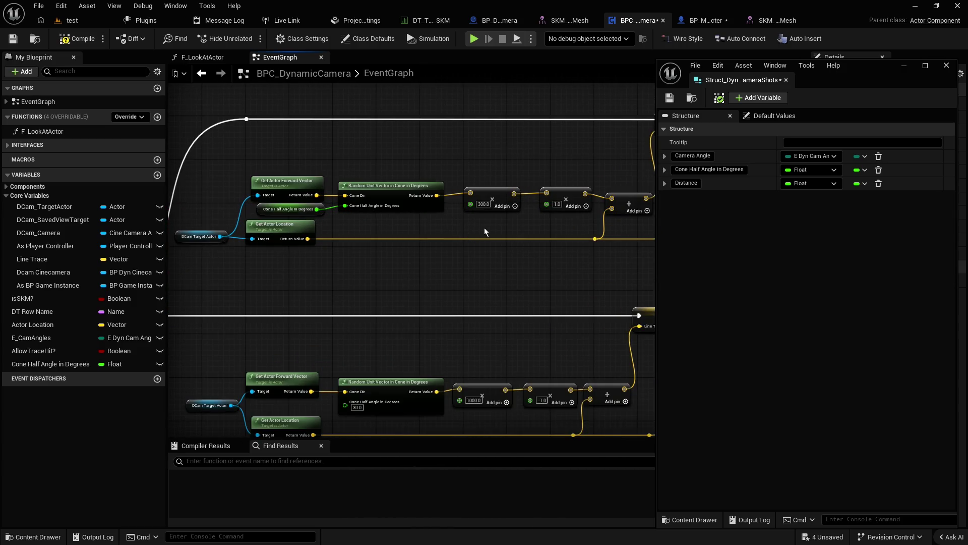
click(690, 184)
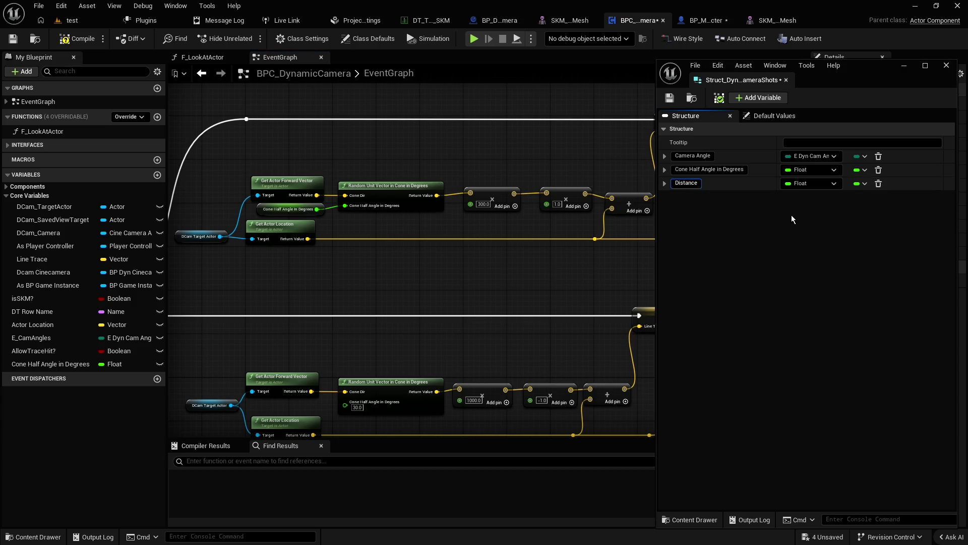
key(Home)
text(Trace)
key(Return)
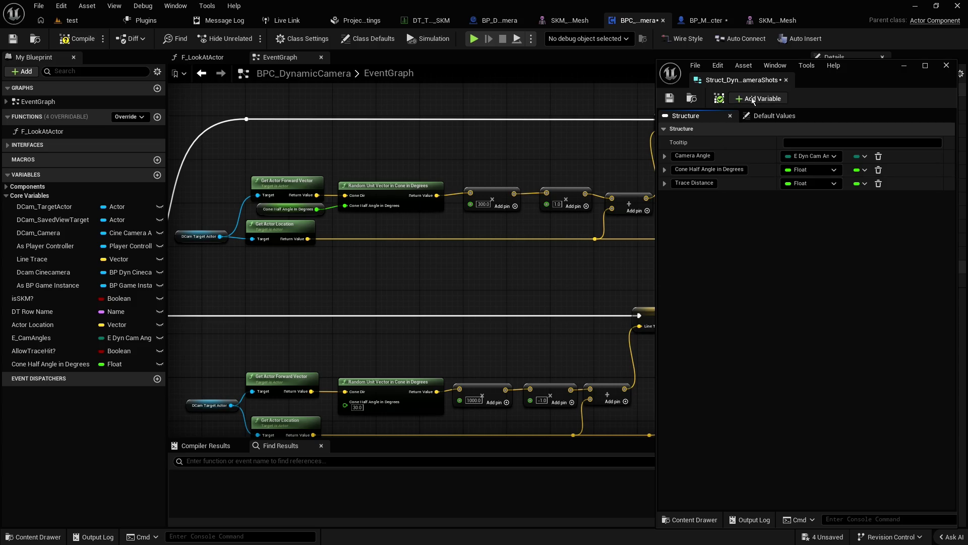
Step: Add a fourth Float member, MemberVar_9, to Struct_Dyn_CameraShots and select its name field
click(751, 97)
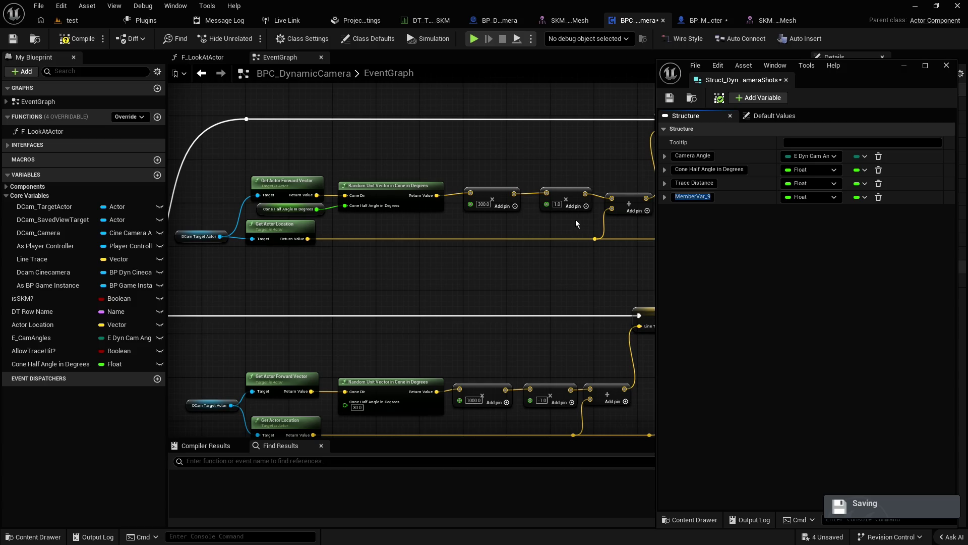
click(691, 197)
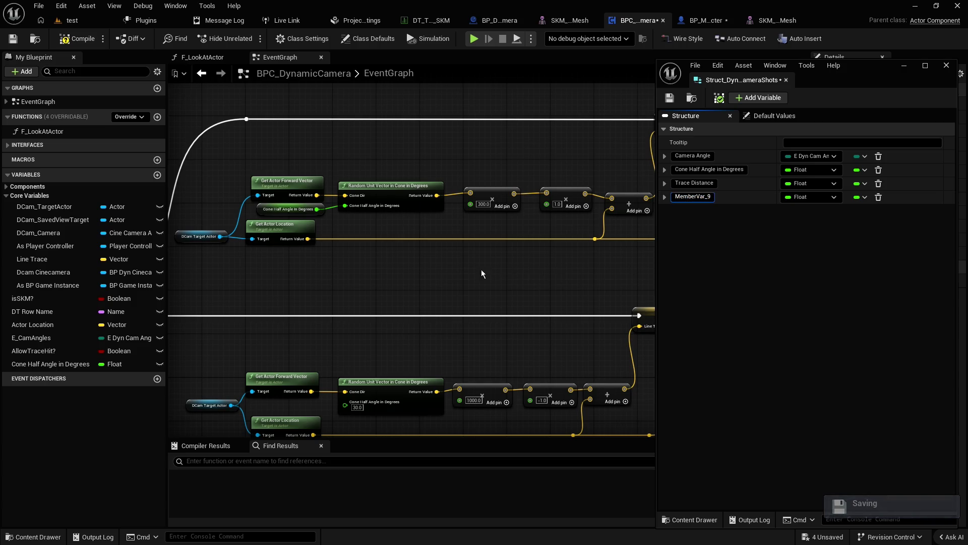